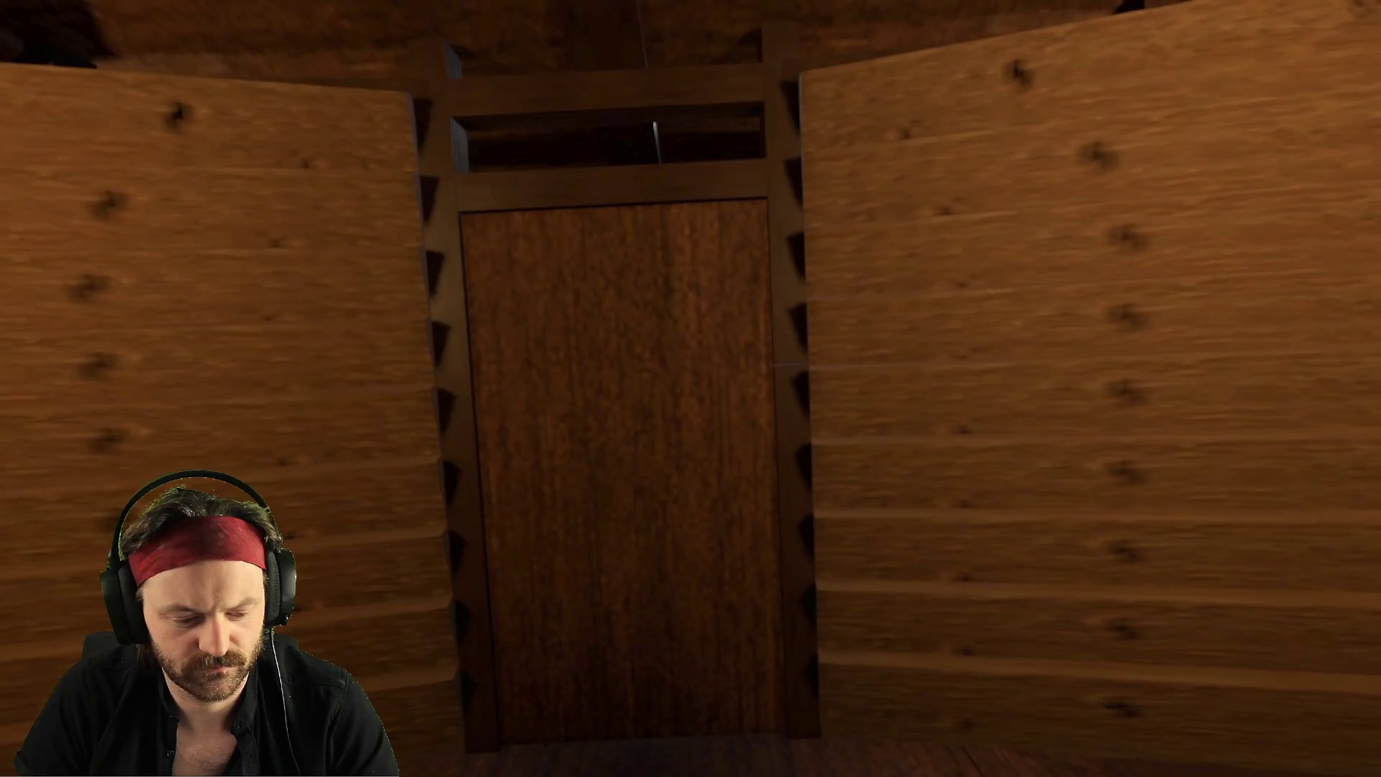
# Close the game window and stop the playtest, returning to the world_night_combat editor view
pyautogui.hotkey('alt', 'F4')
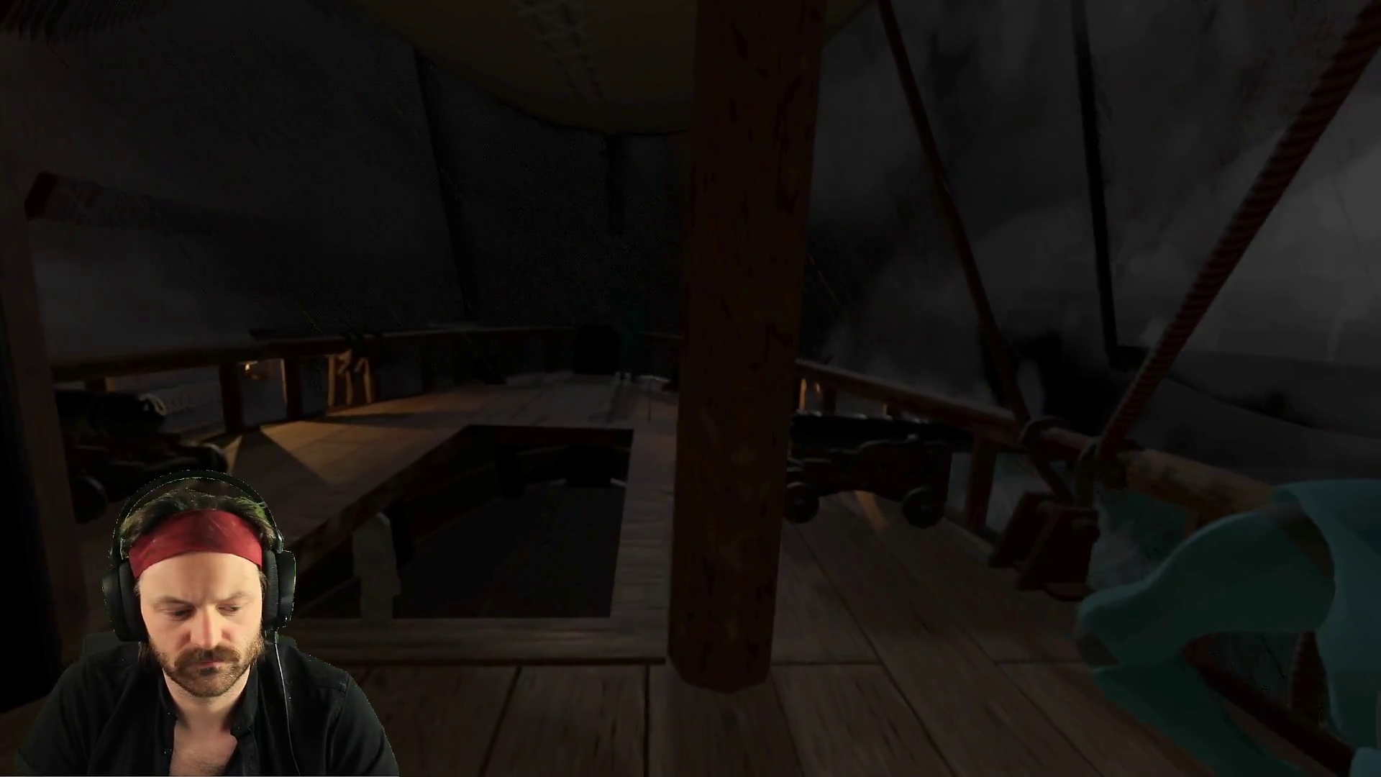
pyautogui.press('F8')
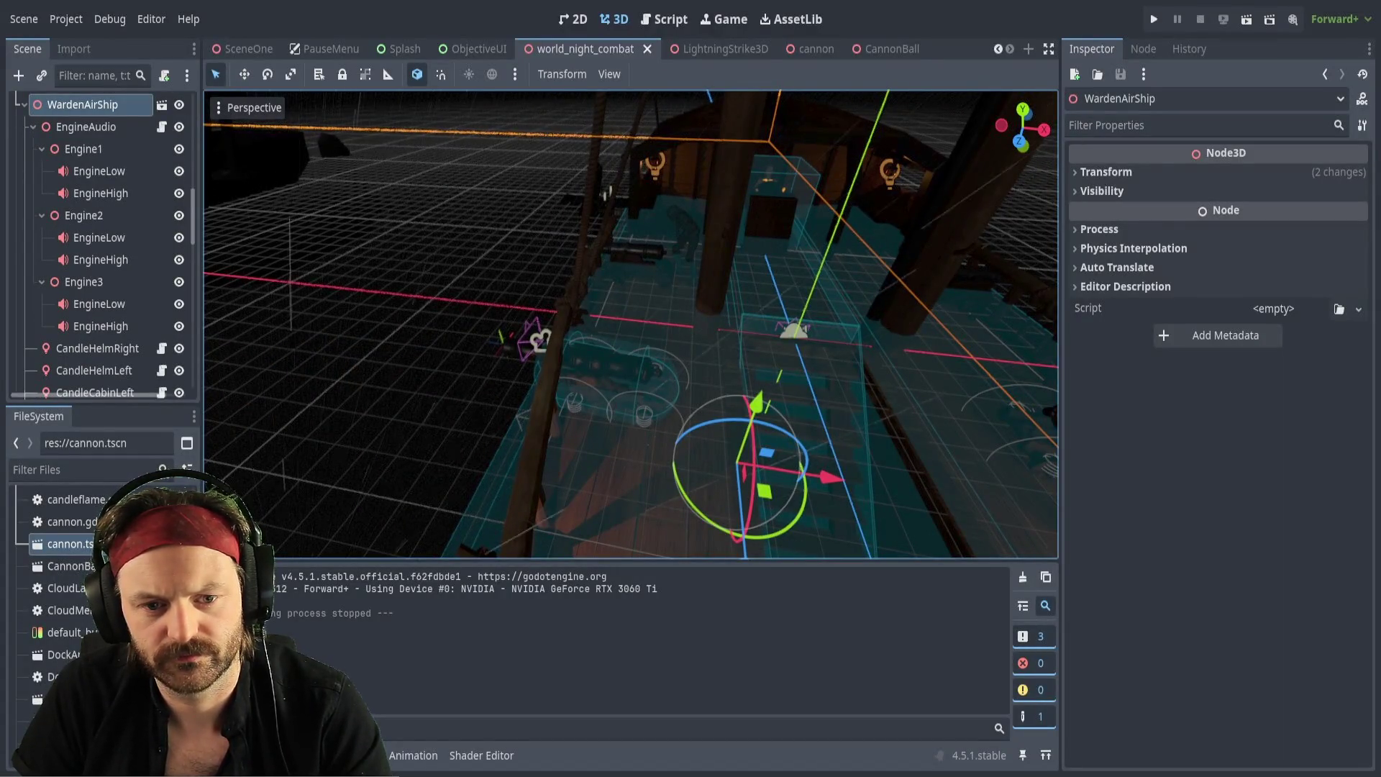
pyautogui.click(595, 354)
# Playtest the airship scene, stop it, then relaunch the current scene with F6
pyautogui.press('F5')
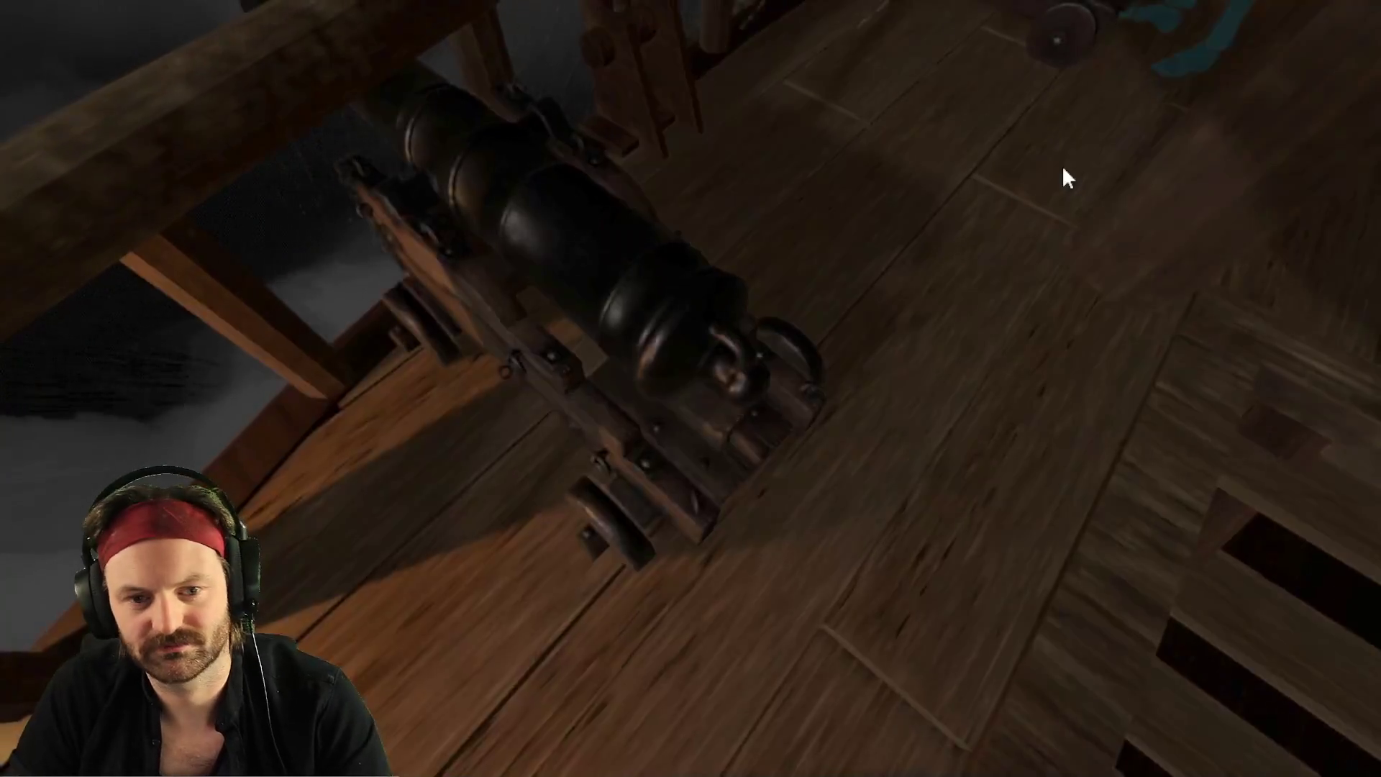
pyautogui.press('F8')
pyautogui.press('F6')
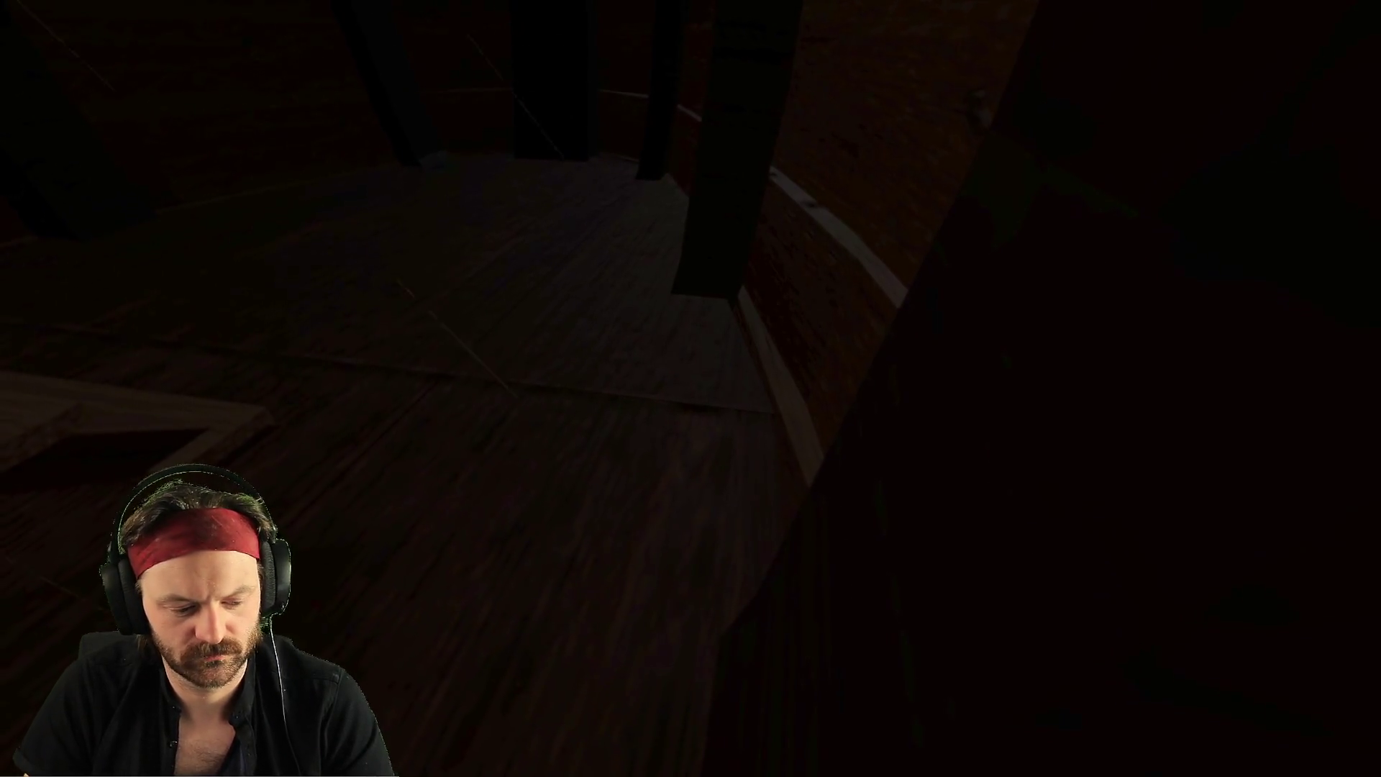
# End the deck-cannon test run and return to the world_night_combat editor scene
pyautogui.press('F8')
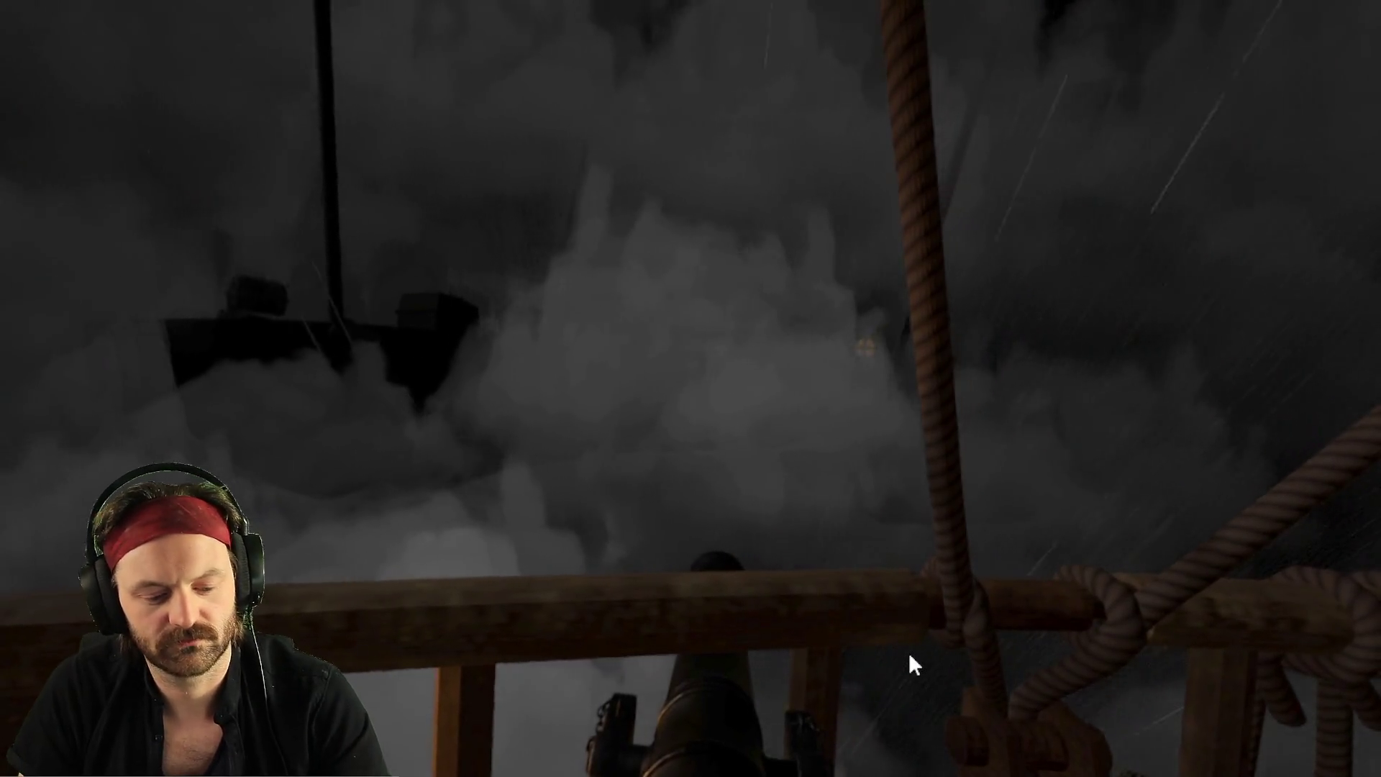
pyautogui.press('F8')
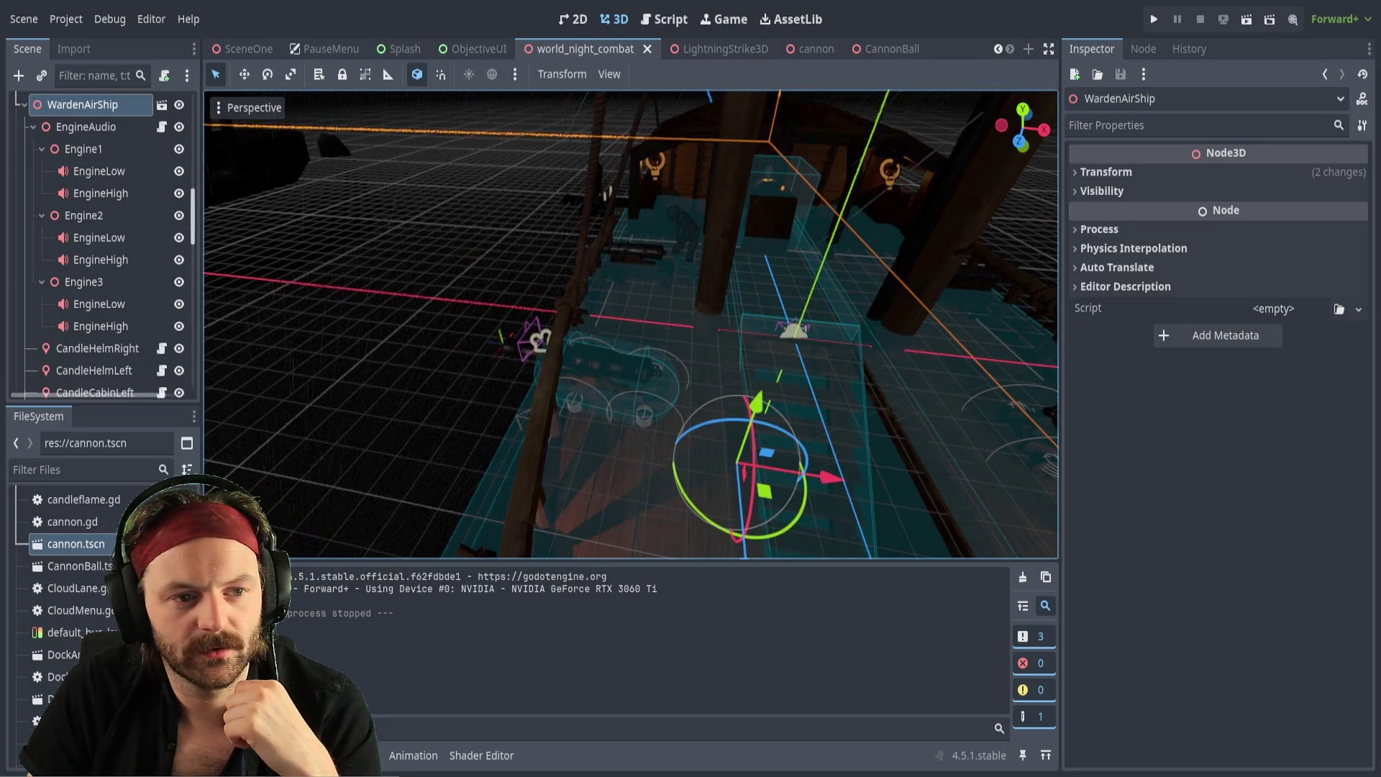
# Raise the Cannon's MountPoint marker higher above the deck, save the scene, and run it
pyautogui.scroll(-10, 108, 298)
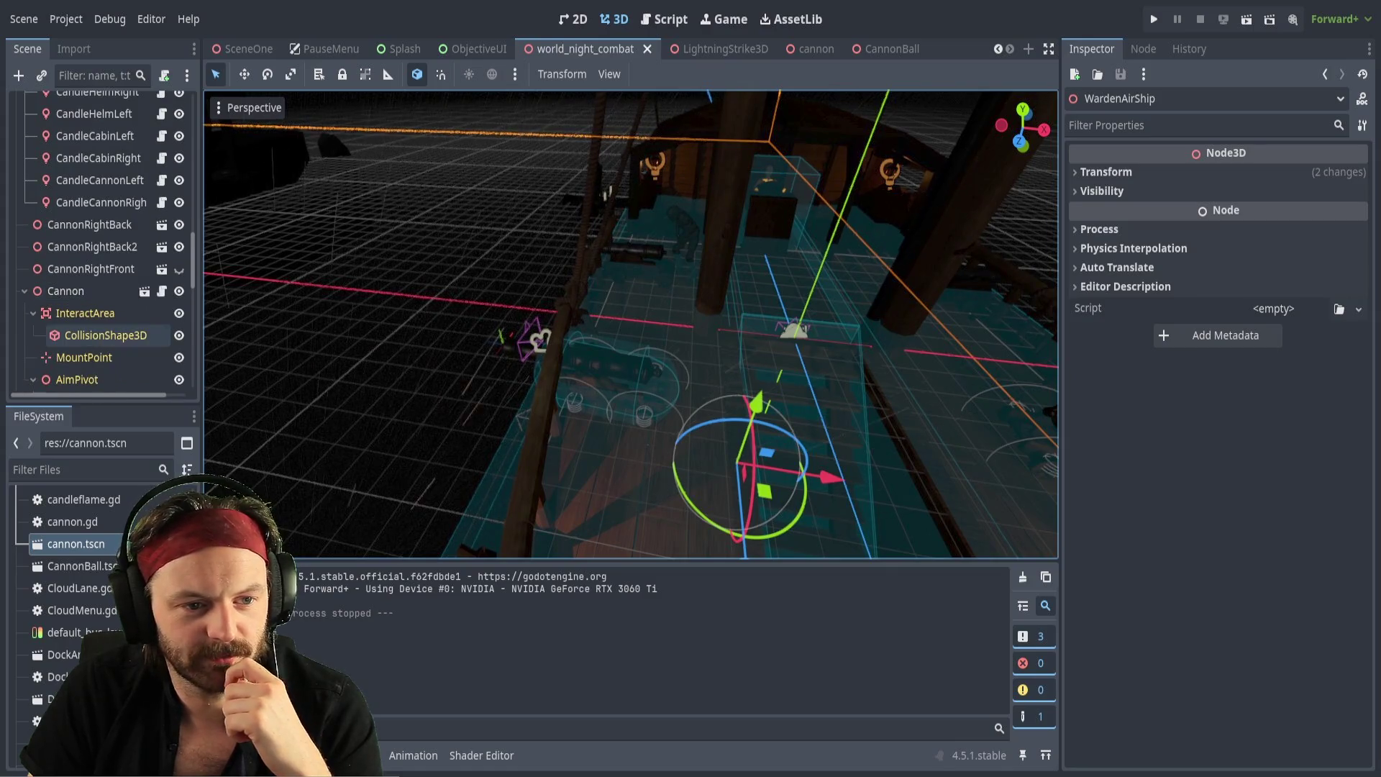
pyautogui.click(84, 321)
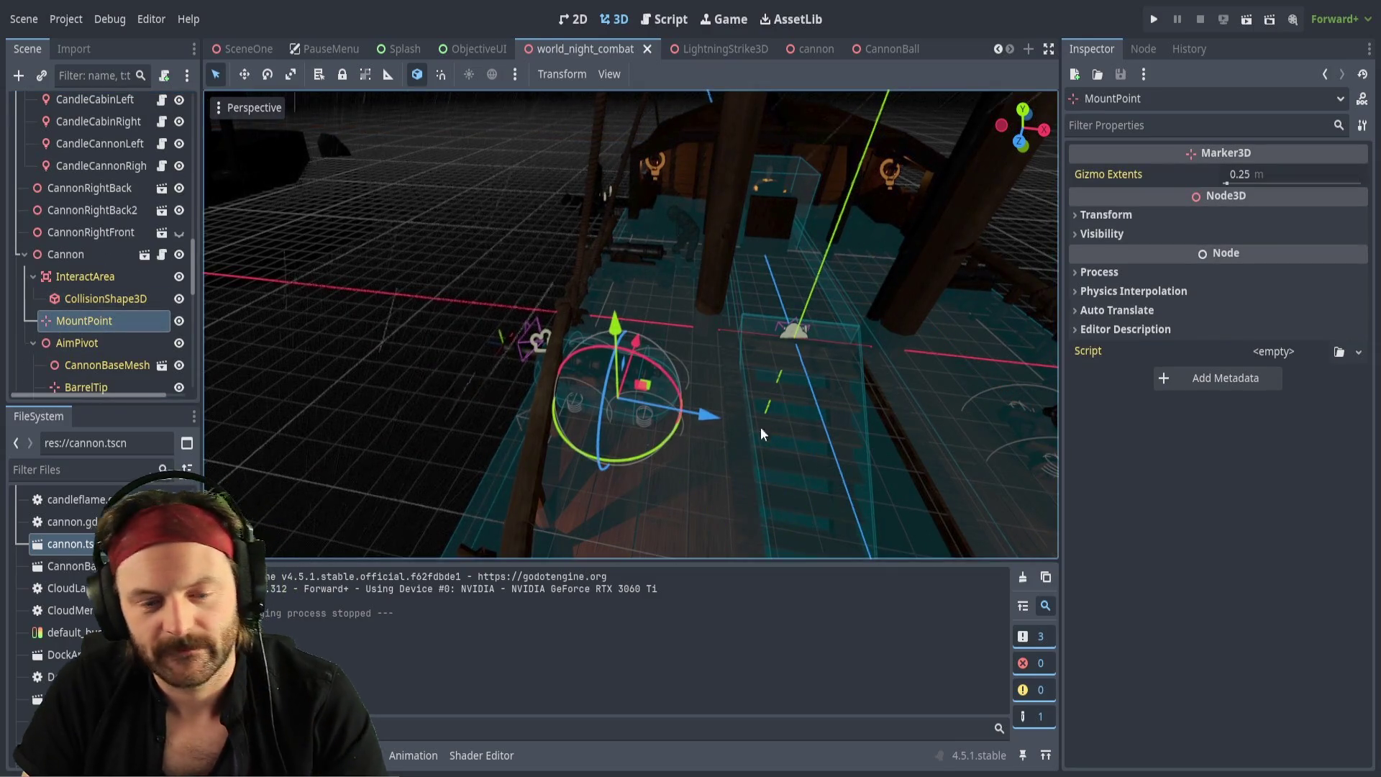
pyautogui.moveTo(748, 471); pyautogui.dragTo(749, 471)
pyautogui.moveTo(679, 420)
pyautogui.mouseDown()
pyautogui.moveTo(832, 437)
pyautogui.moveTo(765, 395)
pyautogui.mouseUp()
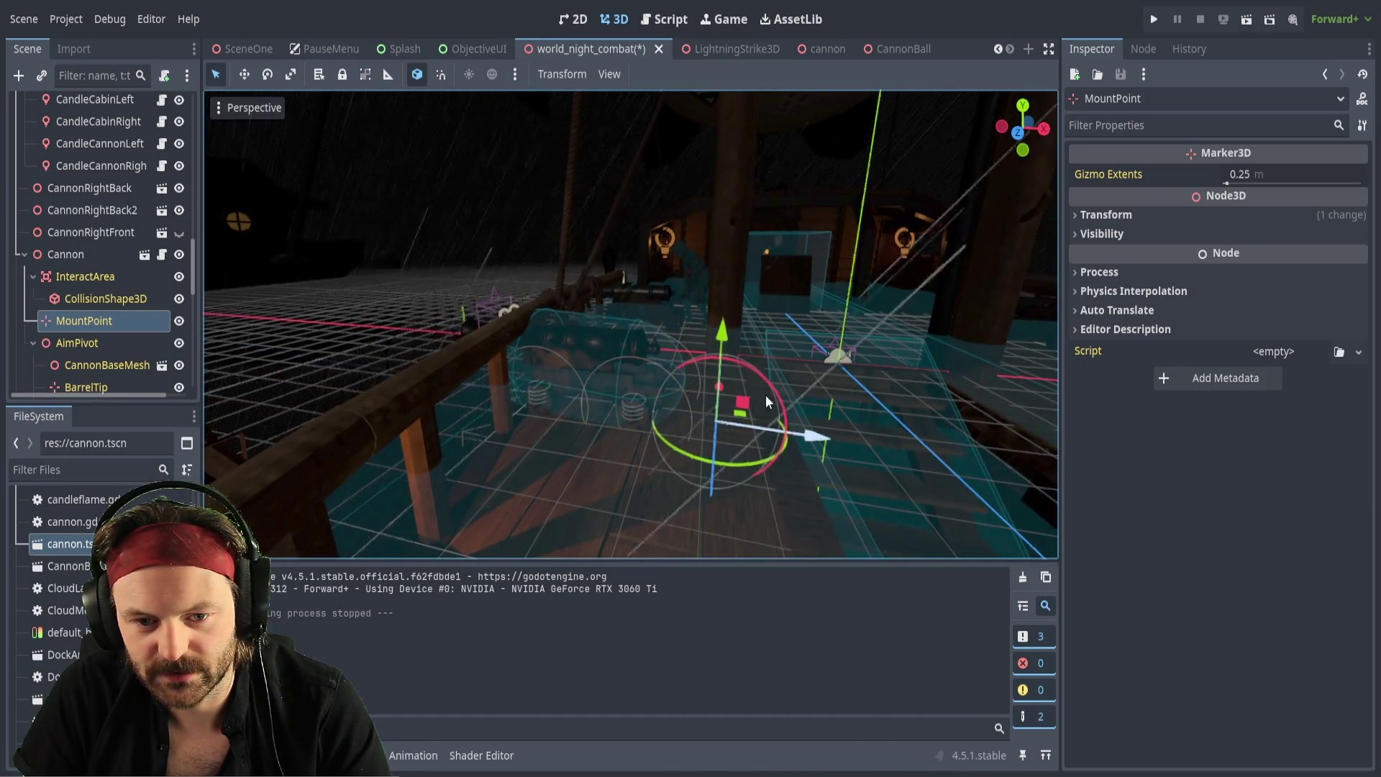
pyautogui.moveTo(731, 329); pyautogui.dragTo(734, 191)
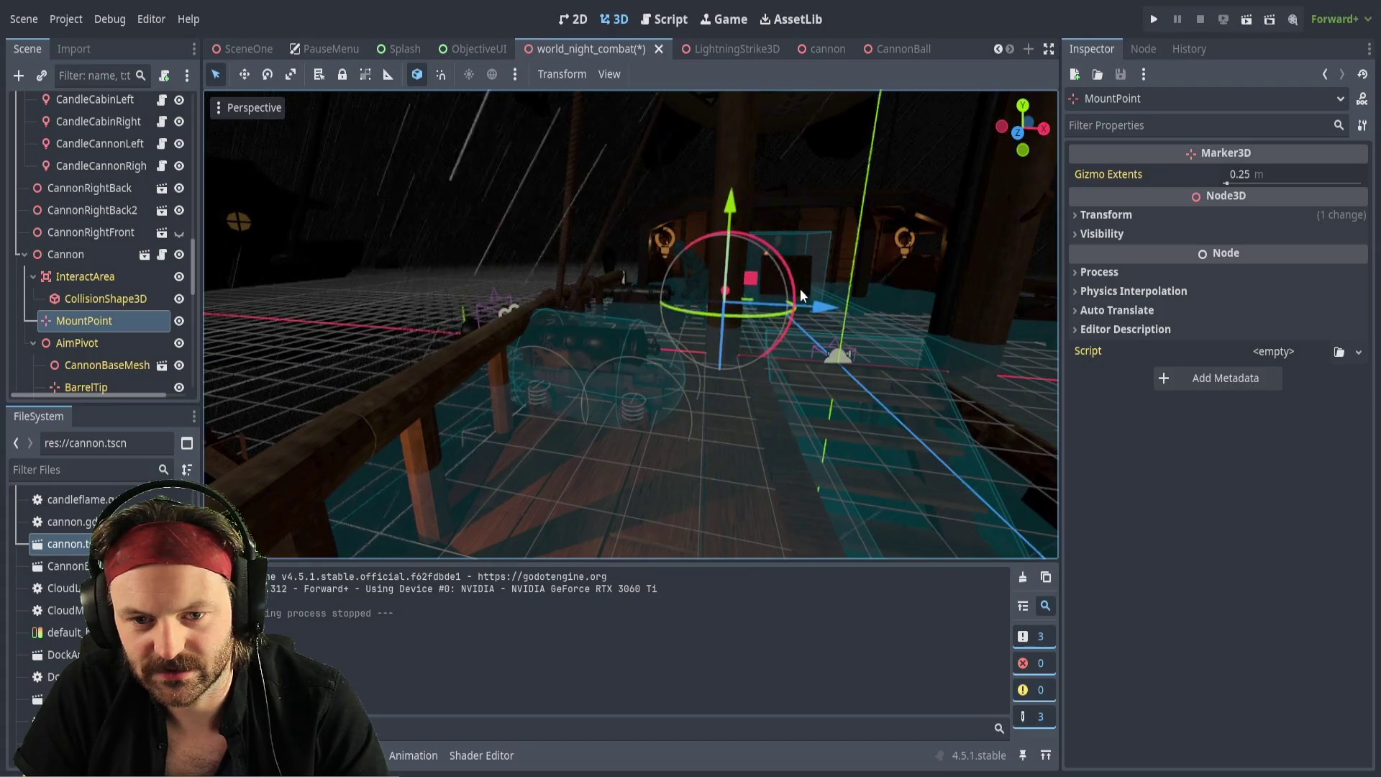
pyautogui.moveTo(834, 309); pyautogui.dragTo(834, 309)
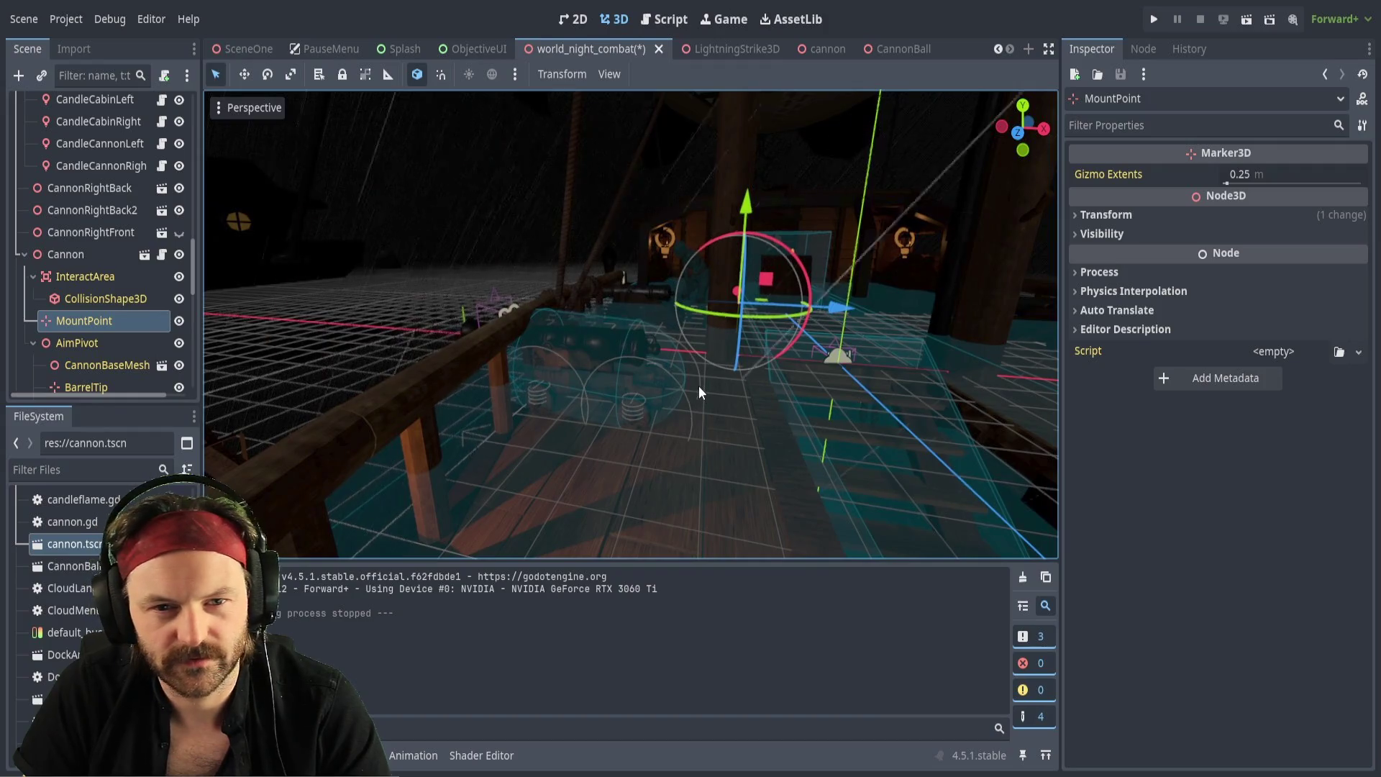
pyautogui.hotkey('ctrl', 's')
pyautogui.press('F6')
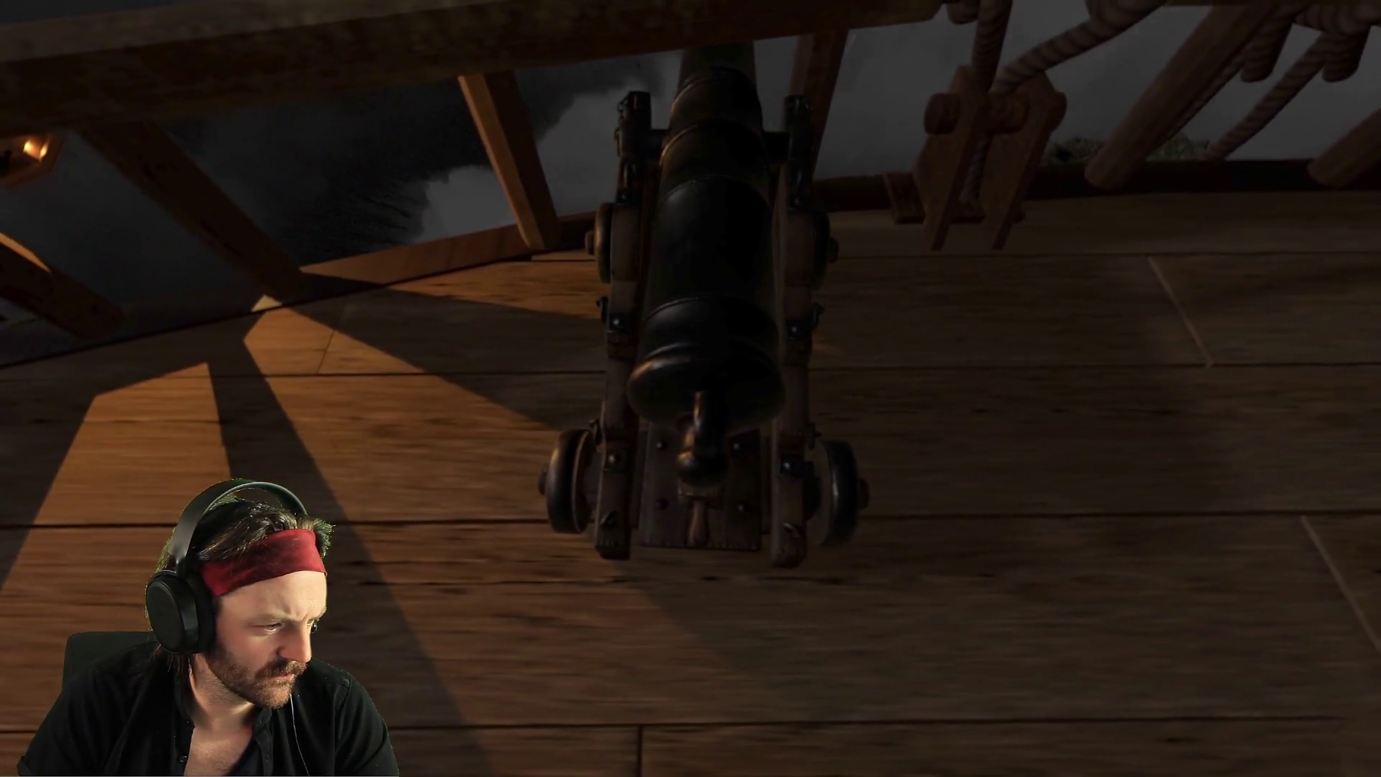
# Dismount the deck cannon to look along the airship deck
pyautogui.press('x')
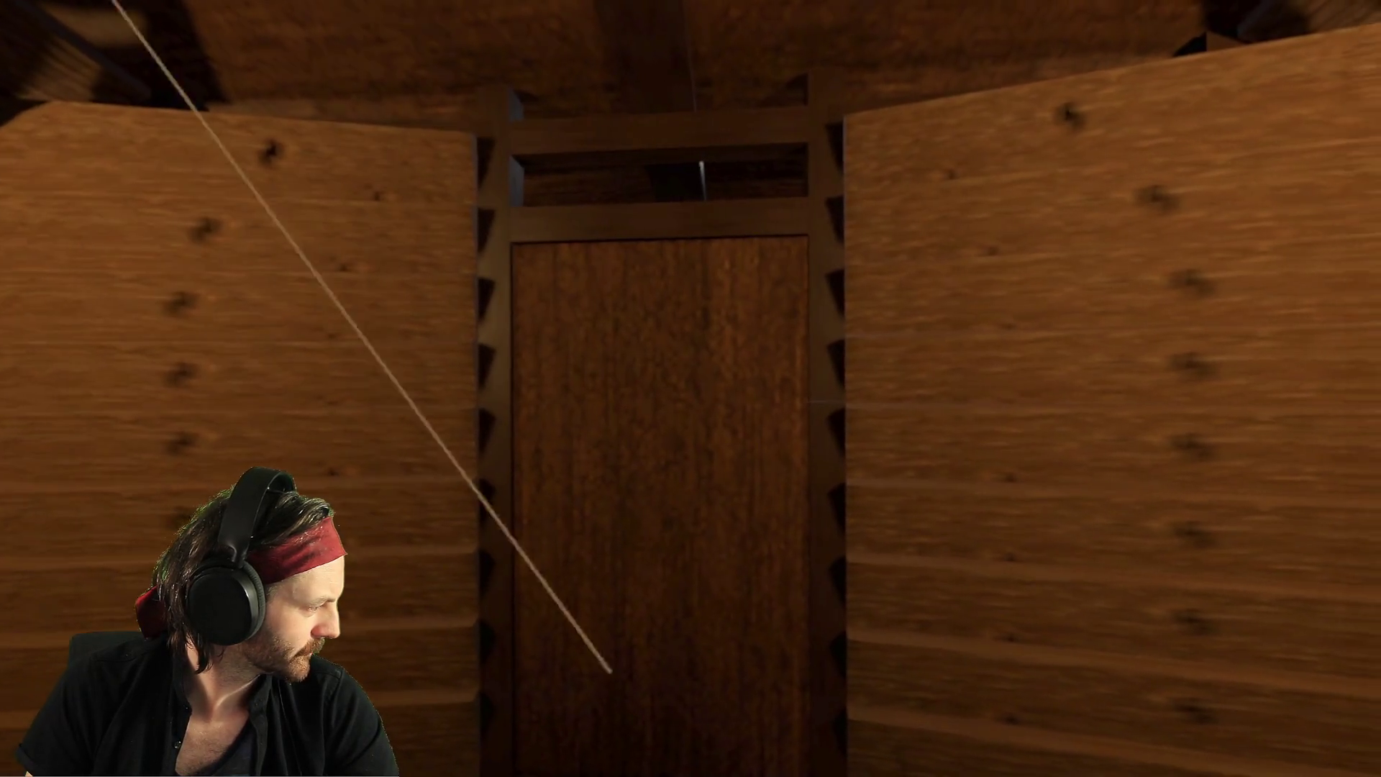
# Walk toward the cabin door, then stop the playtest to return to editing
pyautogui.press('w')
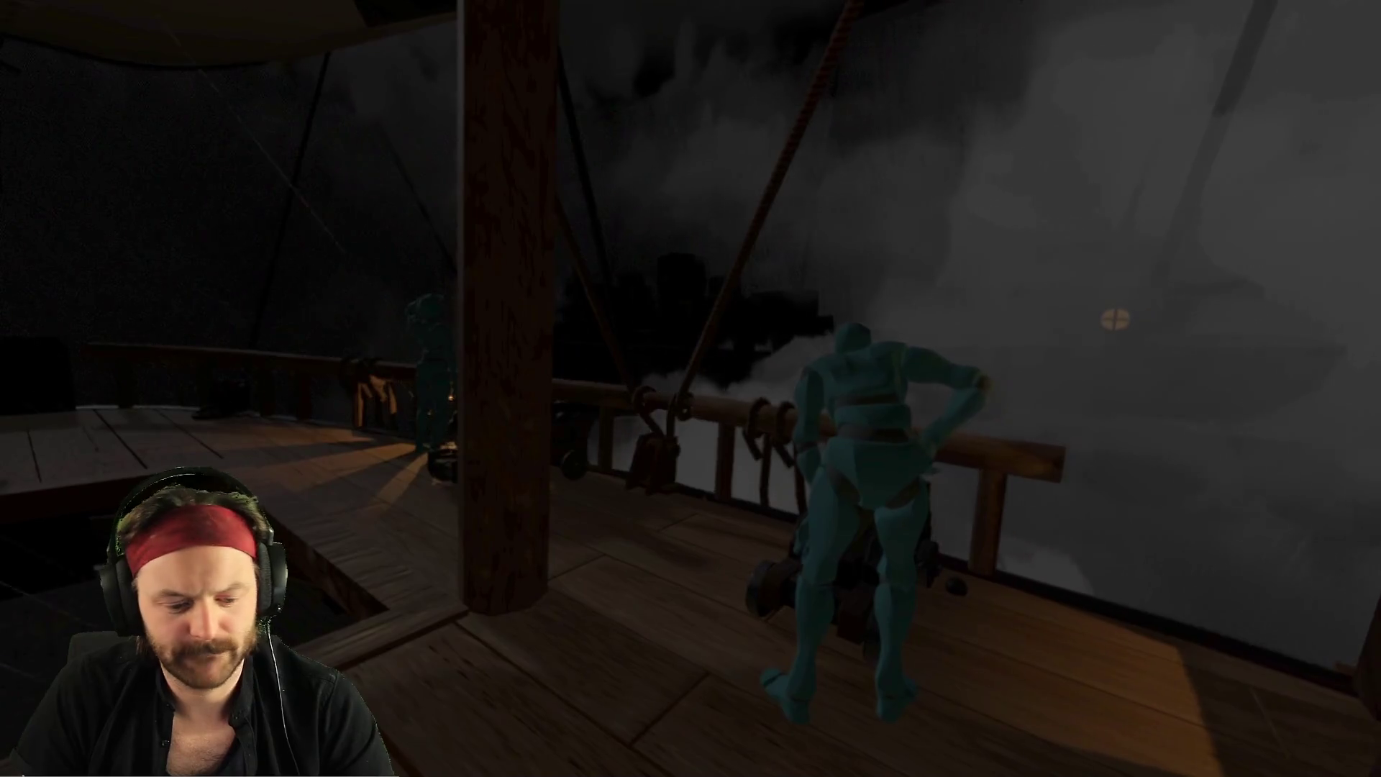
pyautogui.press('F8')
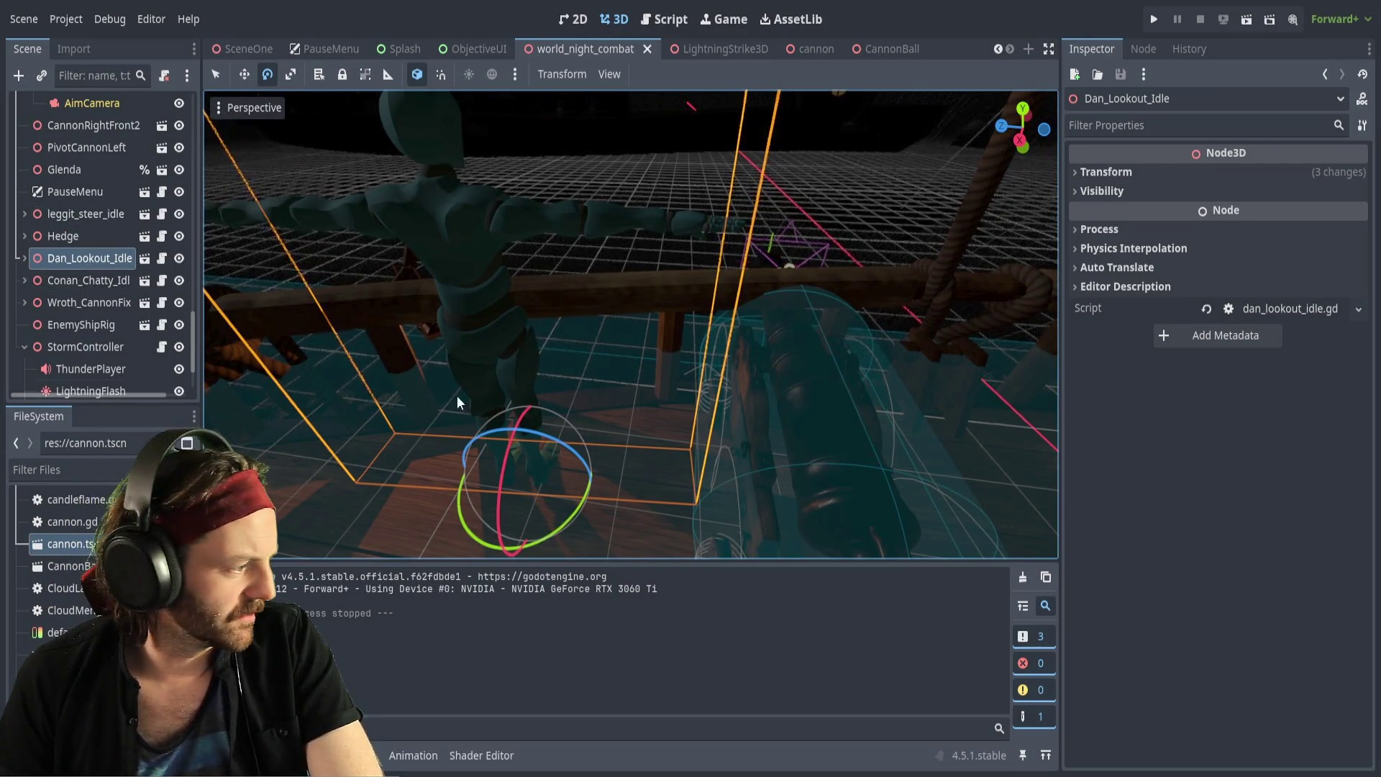
pyautogui.press('s')
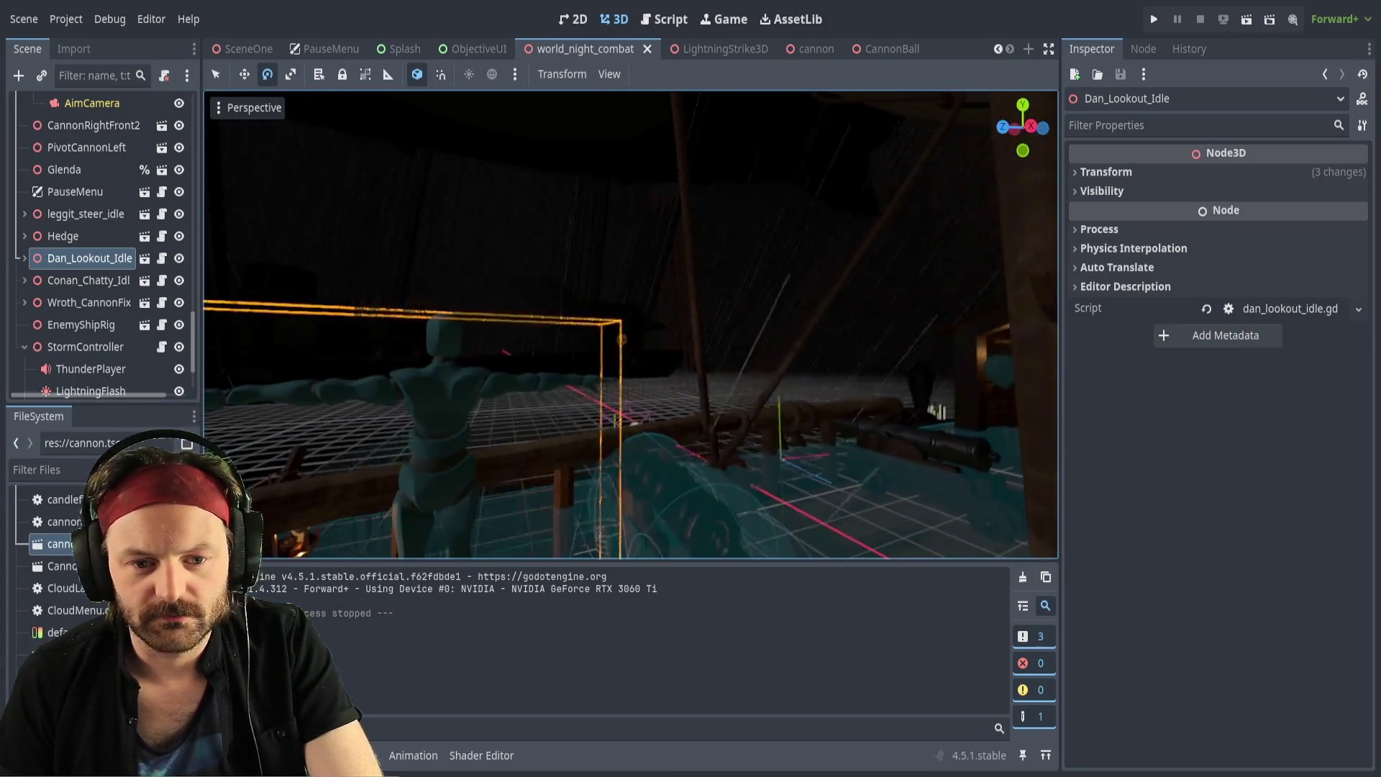
pyautogui.press('w')
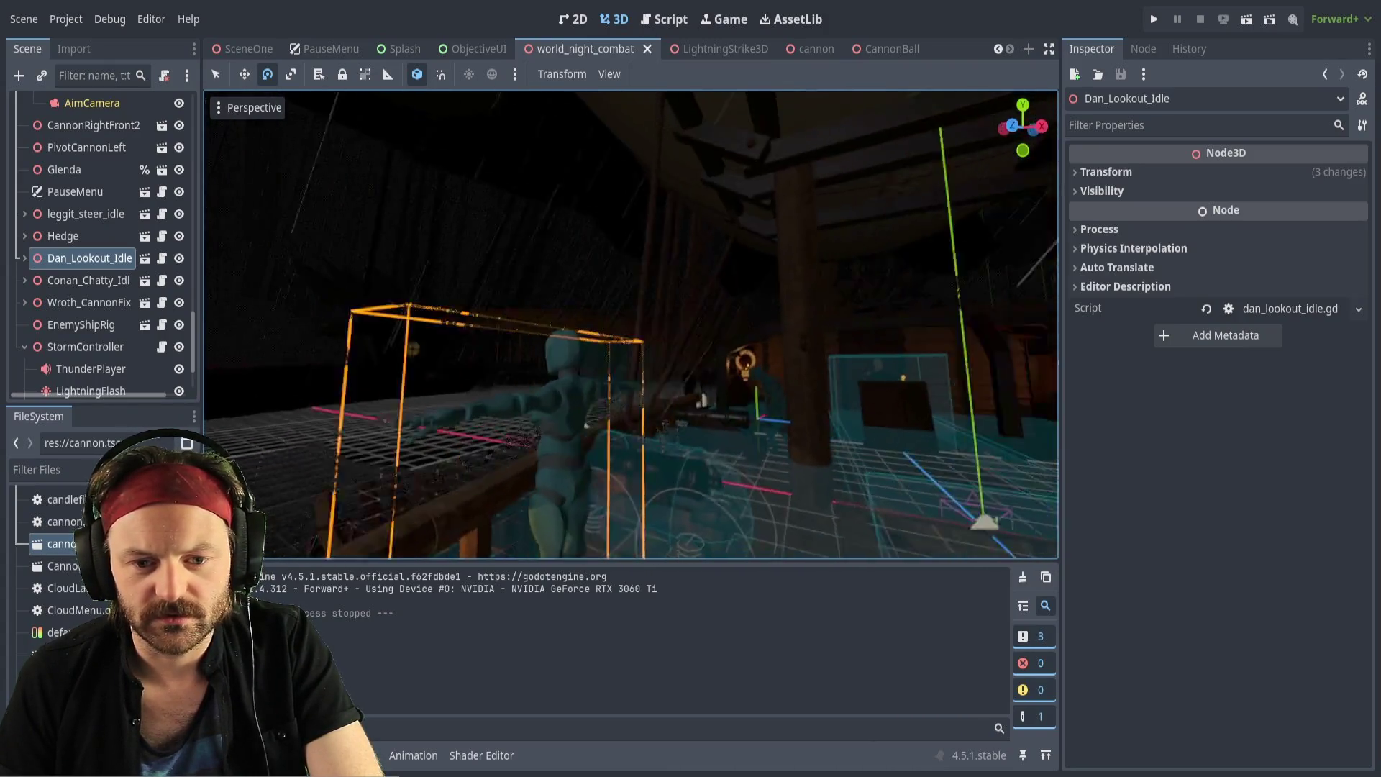
pyautogui.press('s')
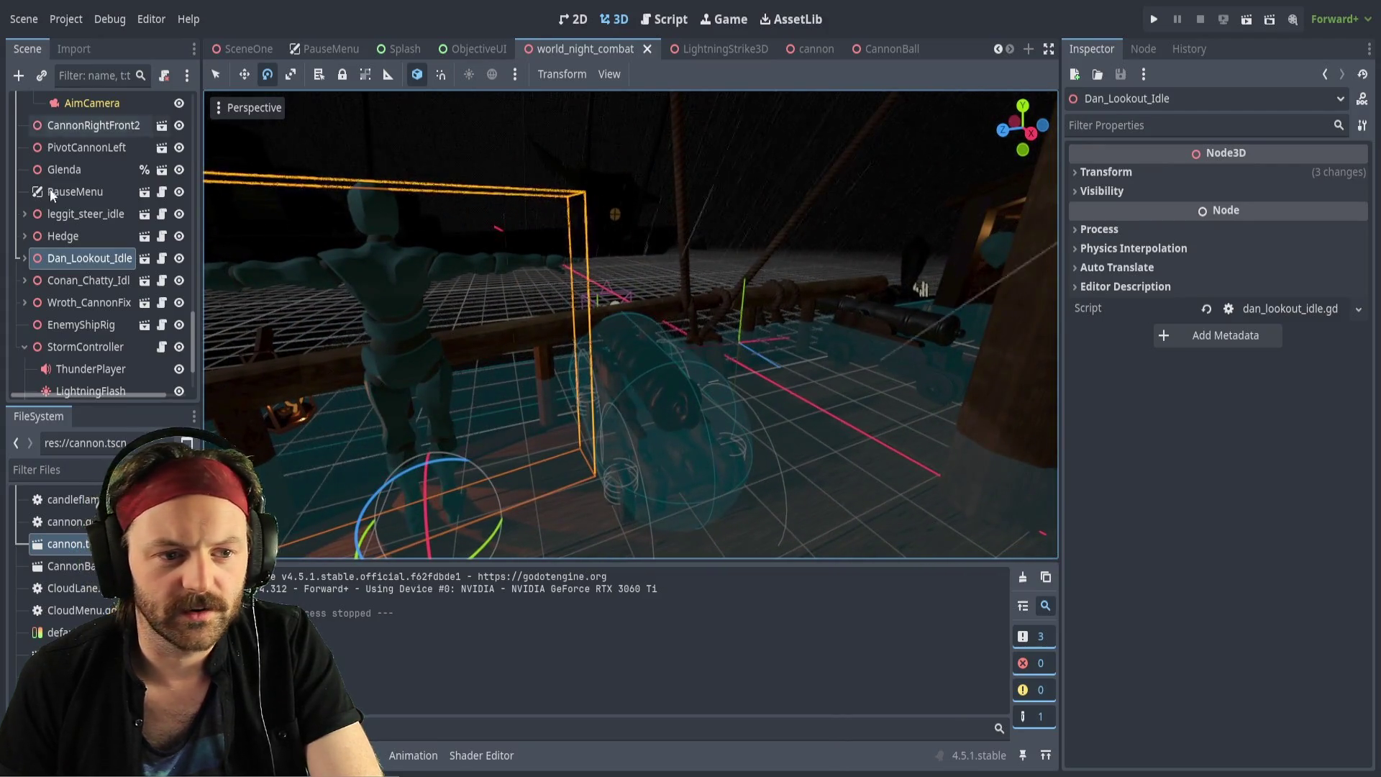
pyautogui.moveTo(807, 54)
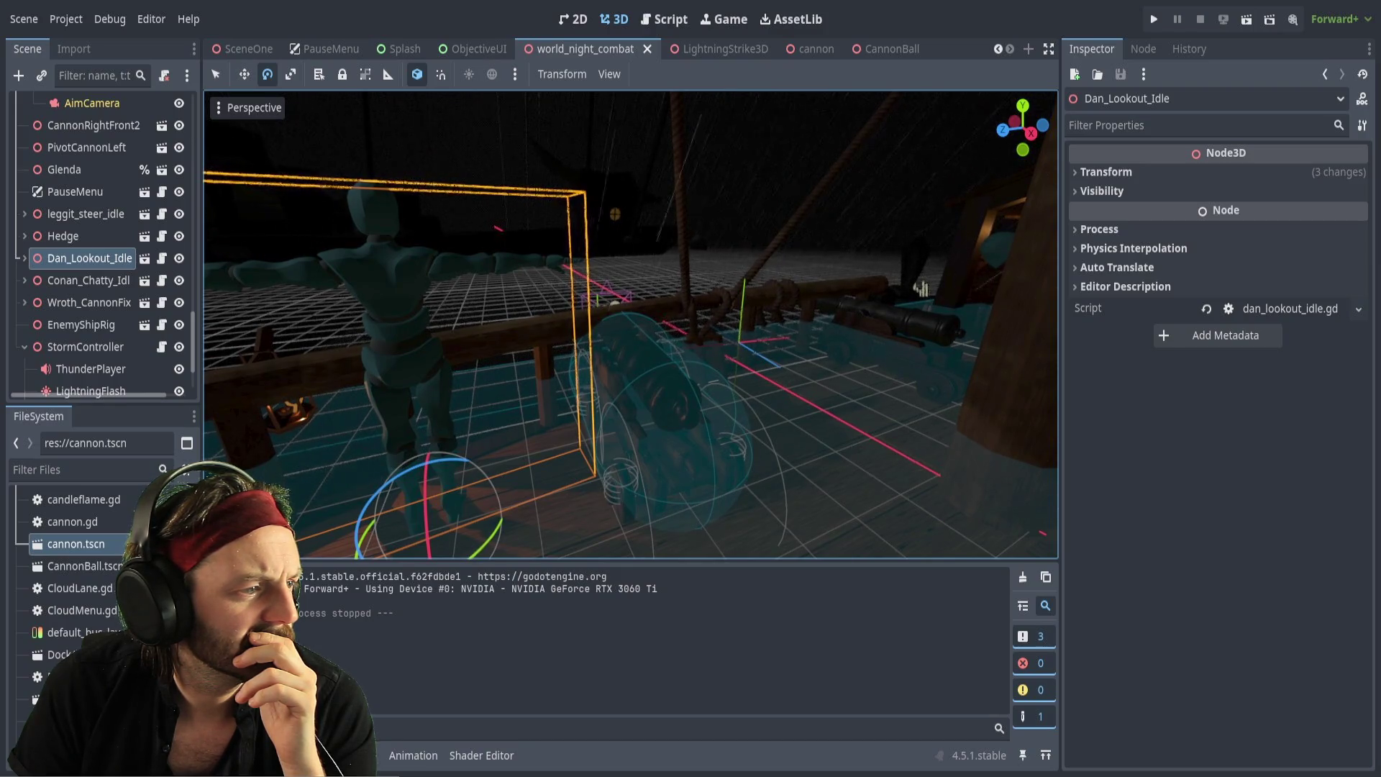
# Open the cannon scene tab and display its cannon.gd script
pyautogui.click(814, 48)
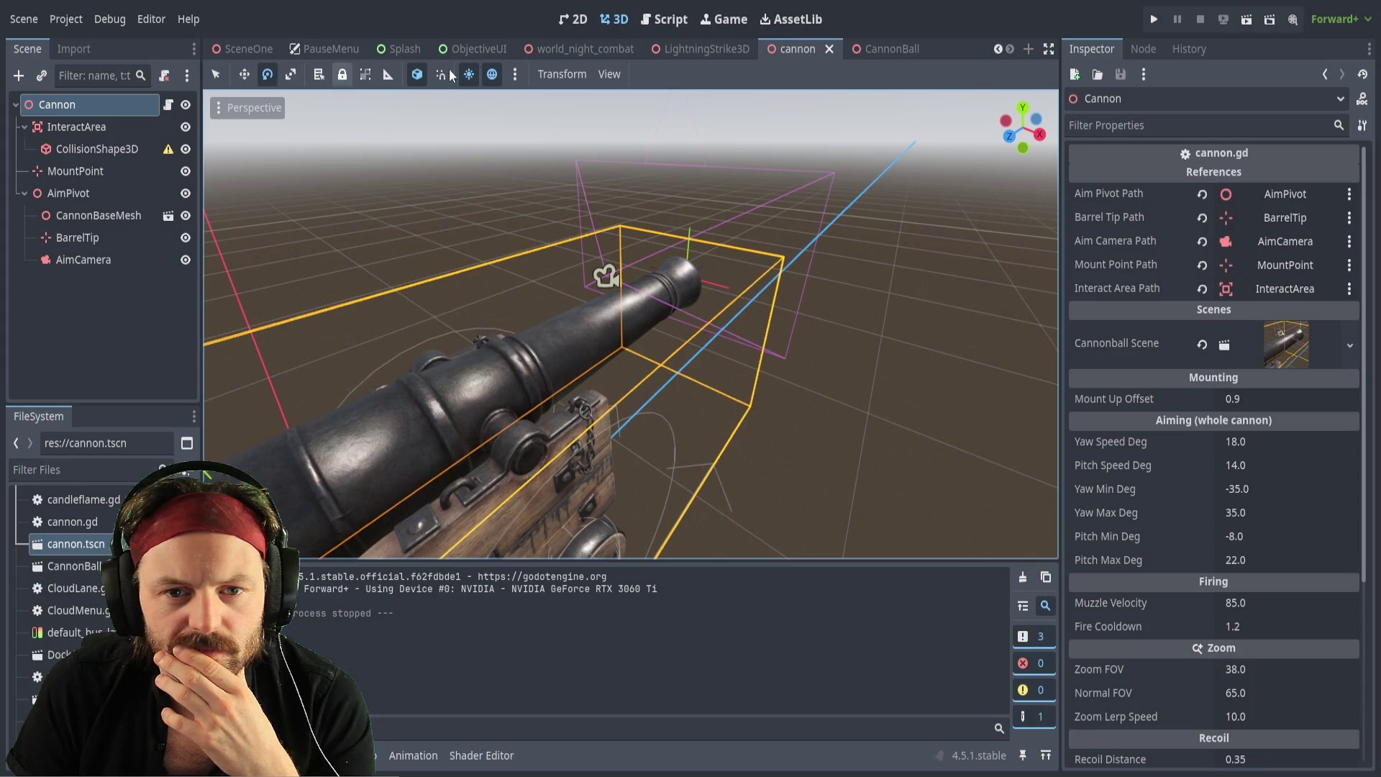
pyautogui.click(664, 22)
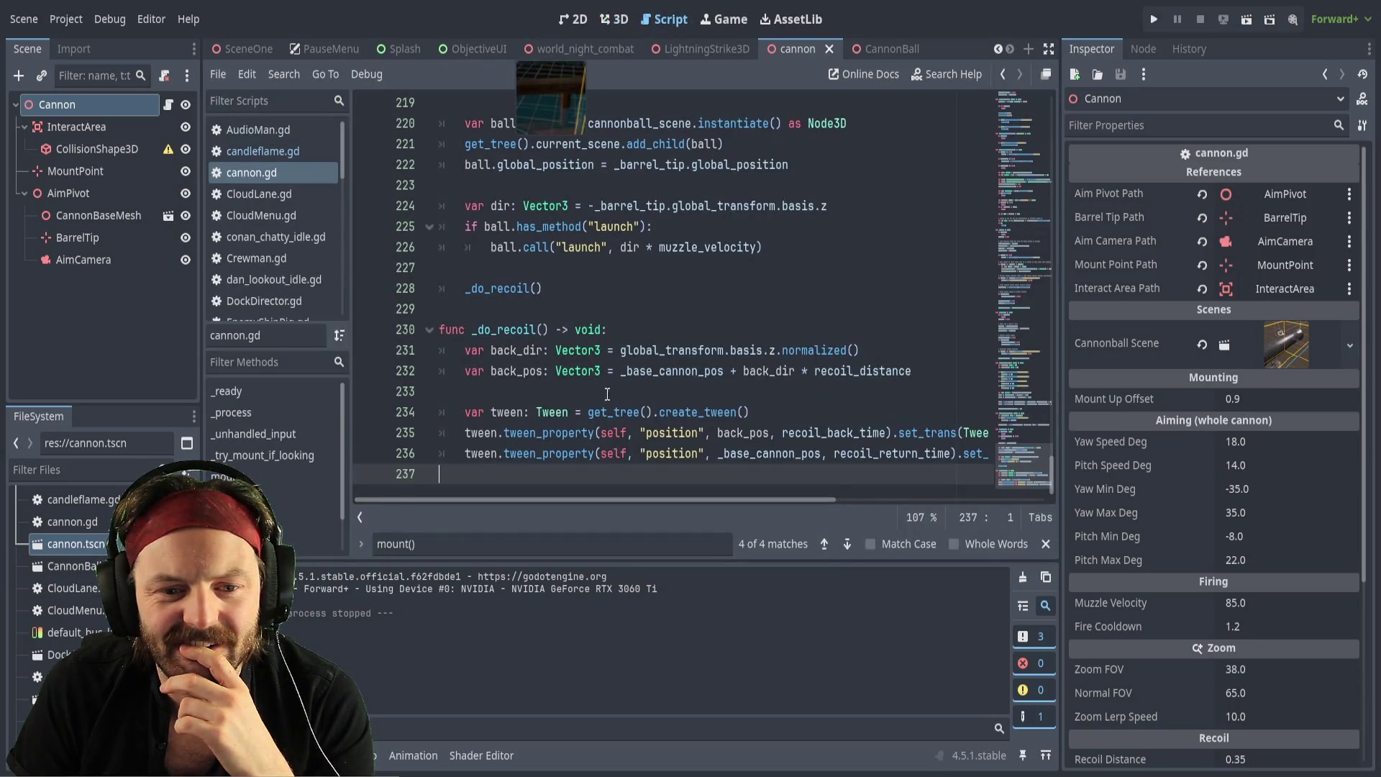
# Search cannon.gd for the text 'Camera'
pyautogui.hotkey('ctrl', 'f')
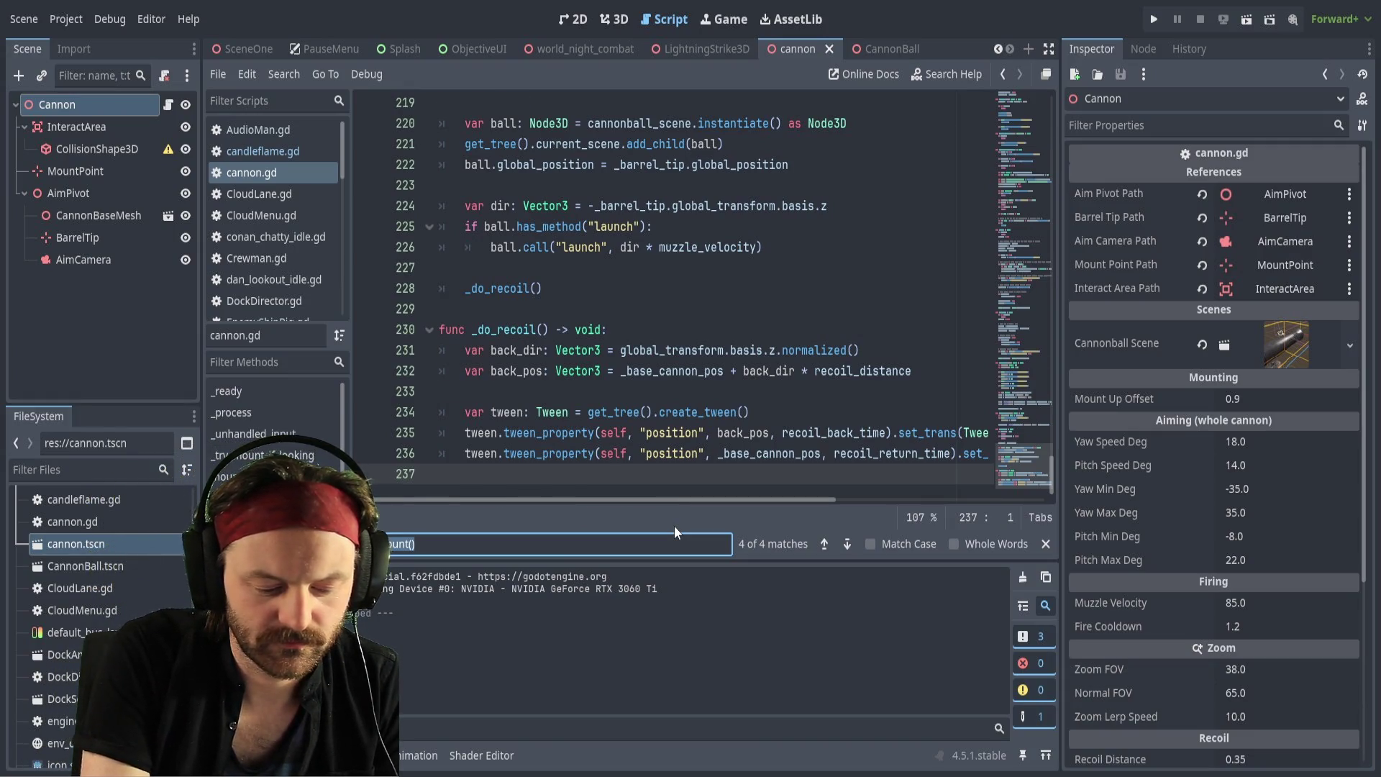
pyautogui.write('a')
pyautogui.press('BackSpace')
pyautogui.write('Cam')
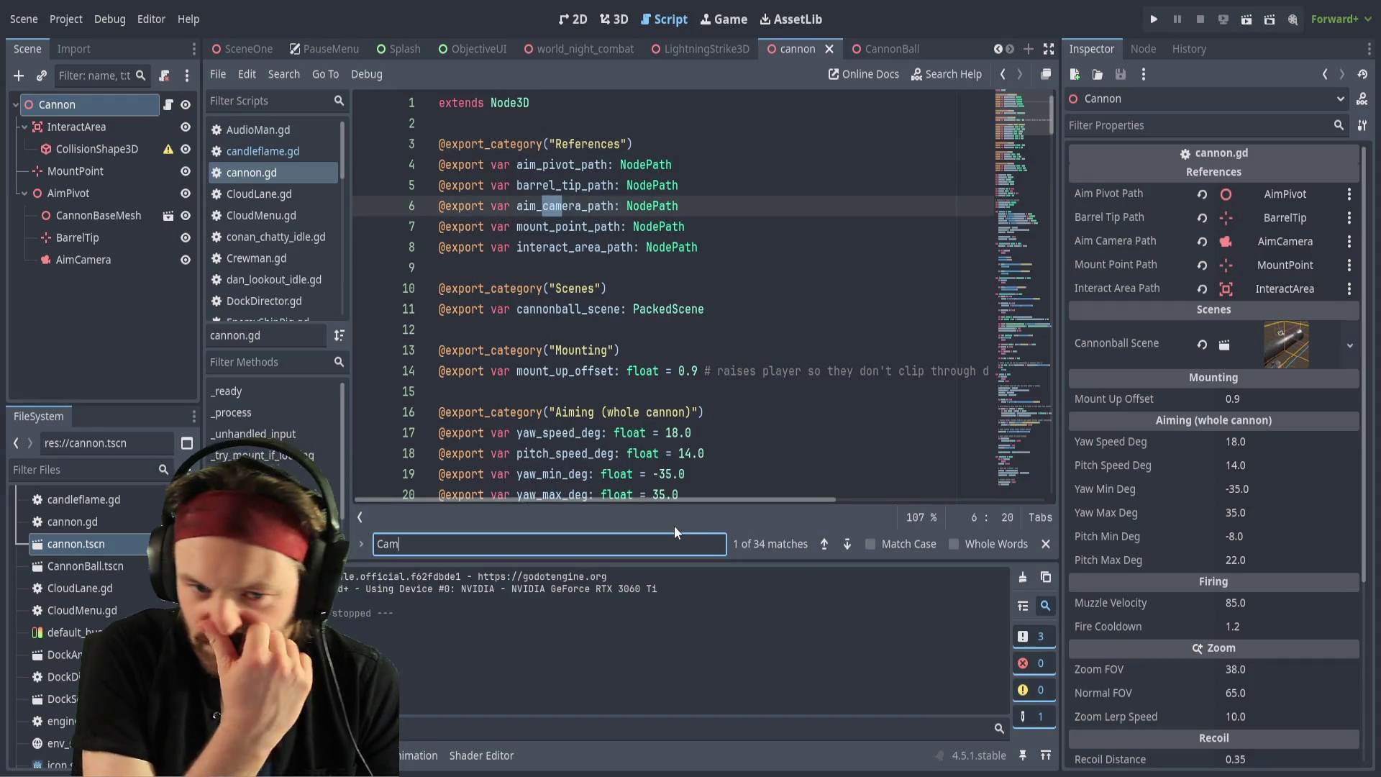
pyautogui.write('era')
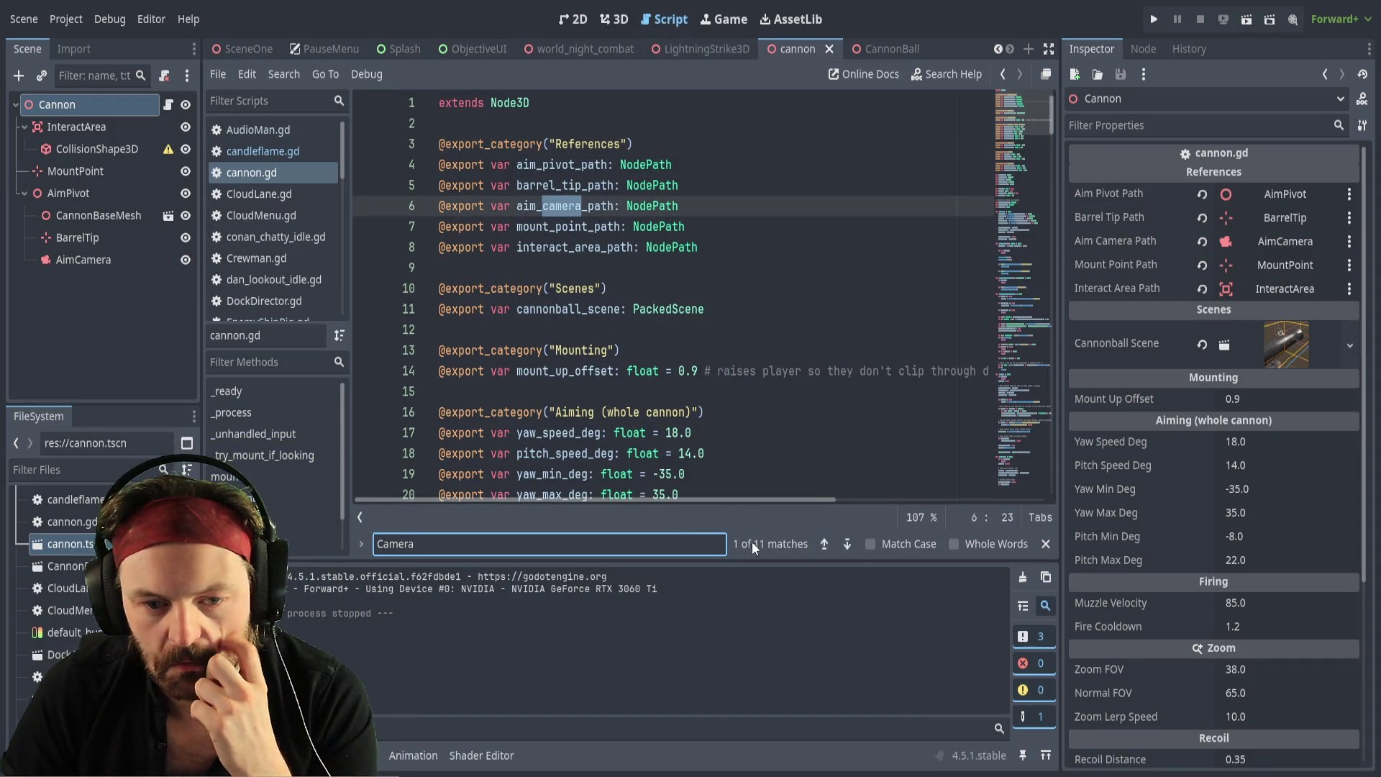
# Step through all 11 Camera matches (lines 40, 46, 57, 149…) back to aim_camera_path
pyautogui.click(850, 547)
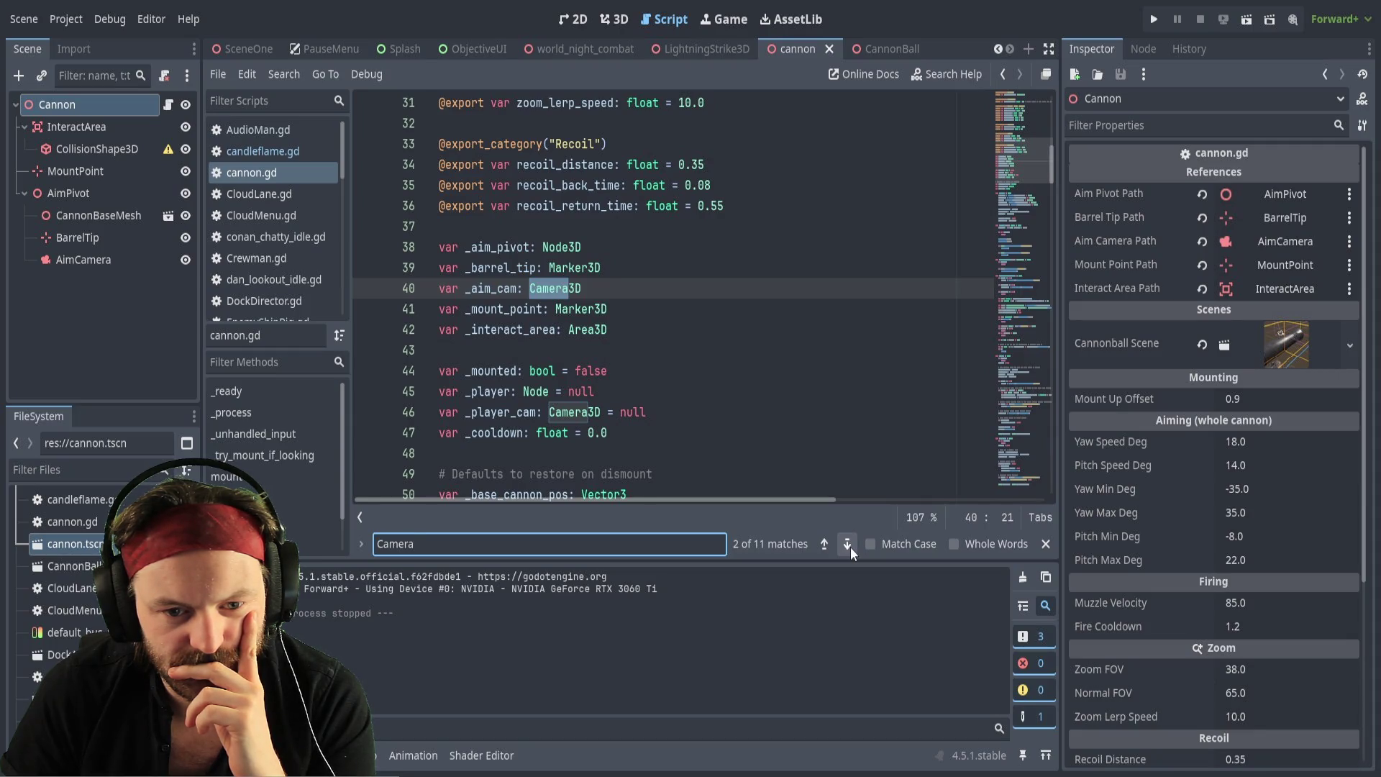
pyautogui.click(850, 547)
pyautogui.click(847, 544)
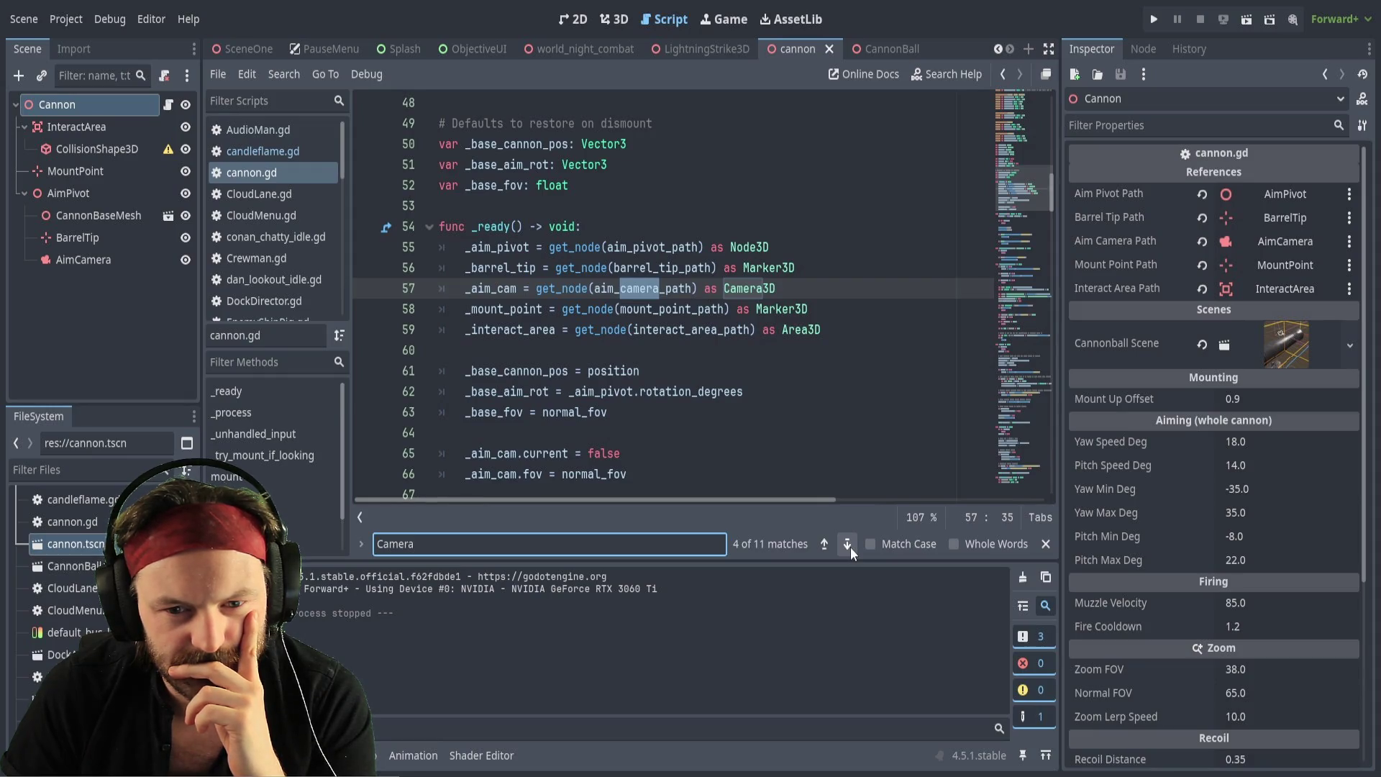
pyautogui.click(847, 544)
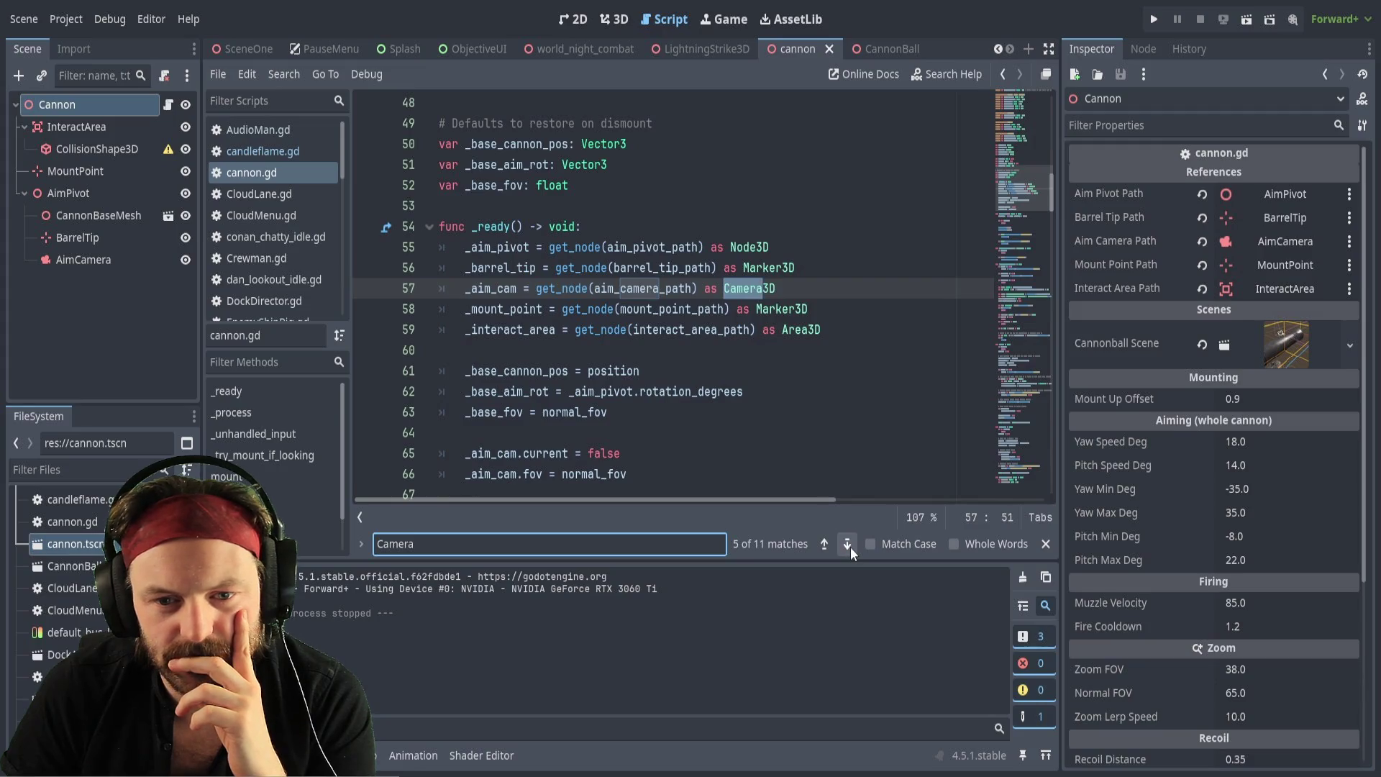
pyautogui.click(850, 547)
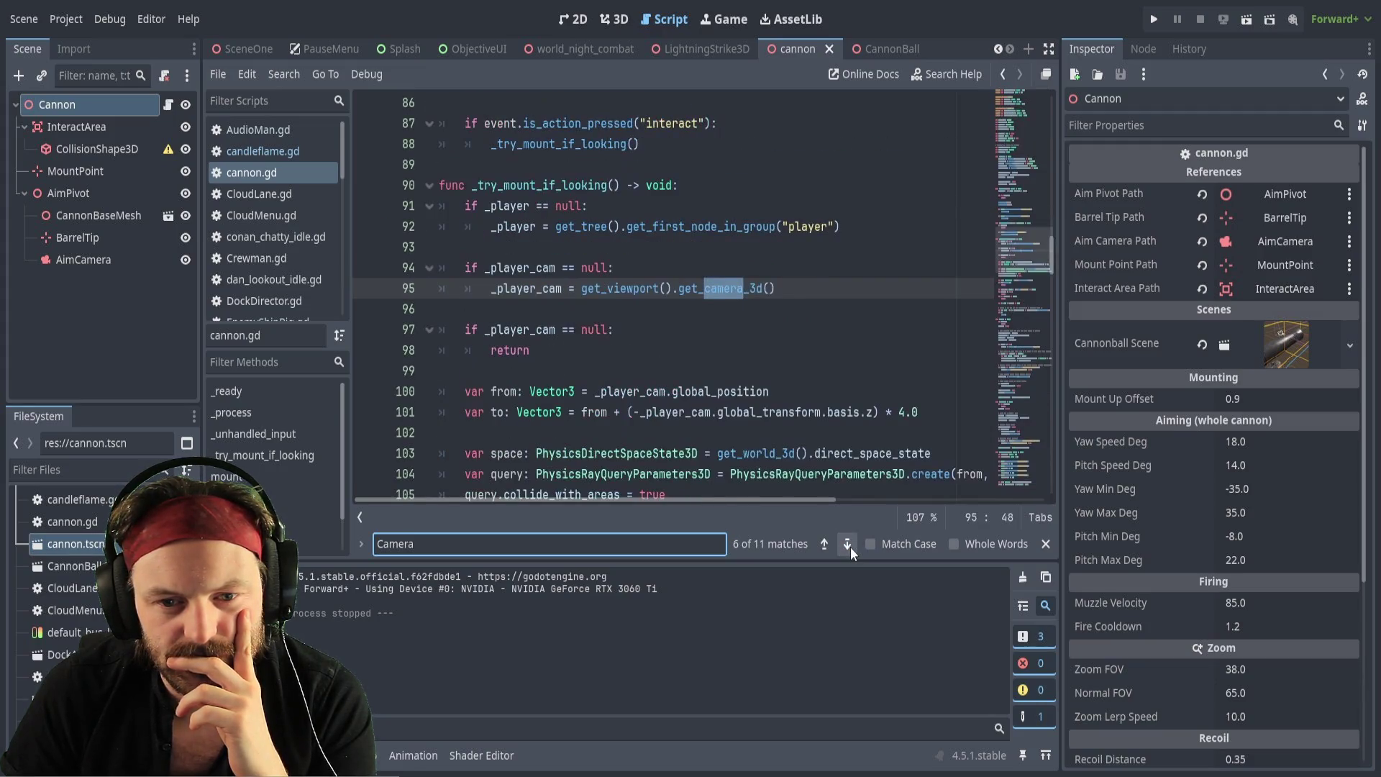
pyautogui.click(850, 547)
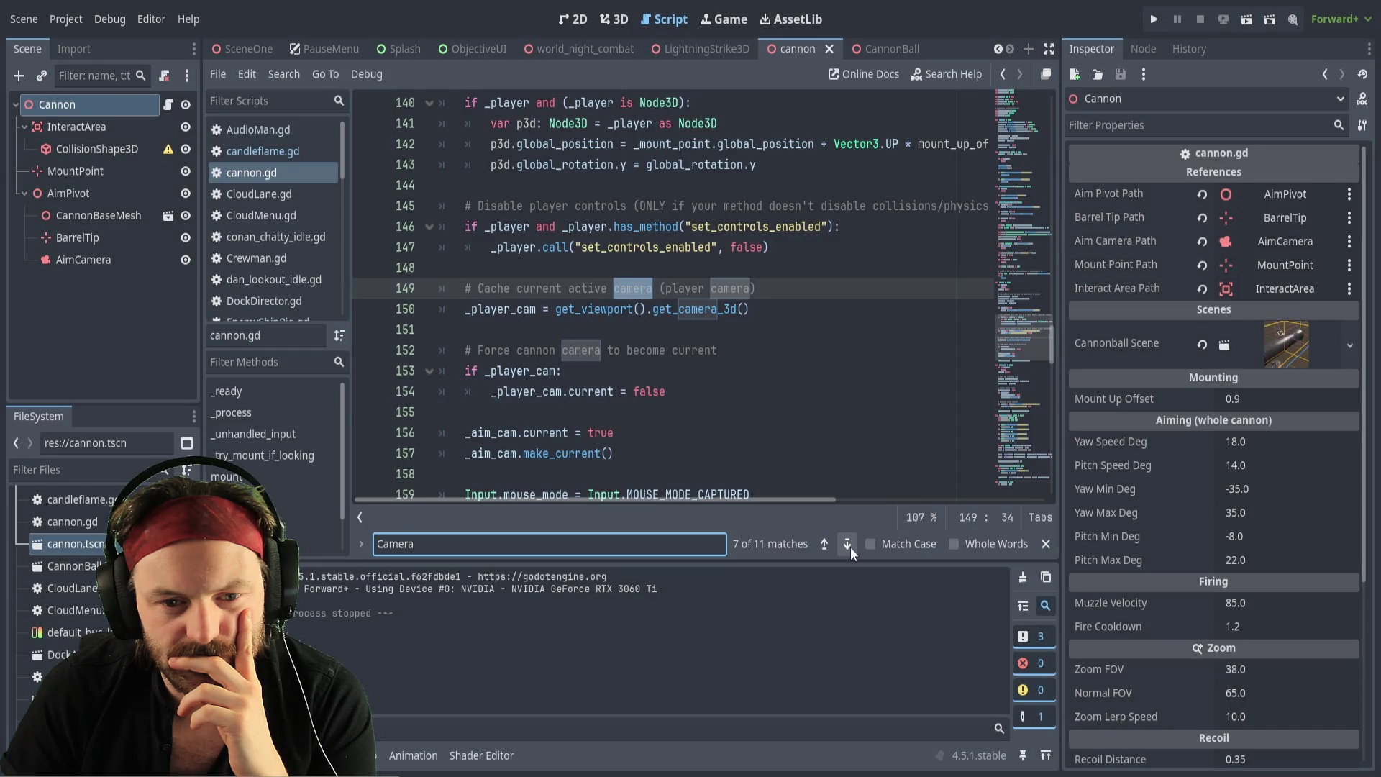
pyautogui.click(850, 547)
pyautogui.click(850, 547)
pyautogui.click(850, 547)
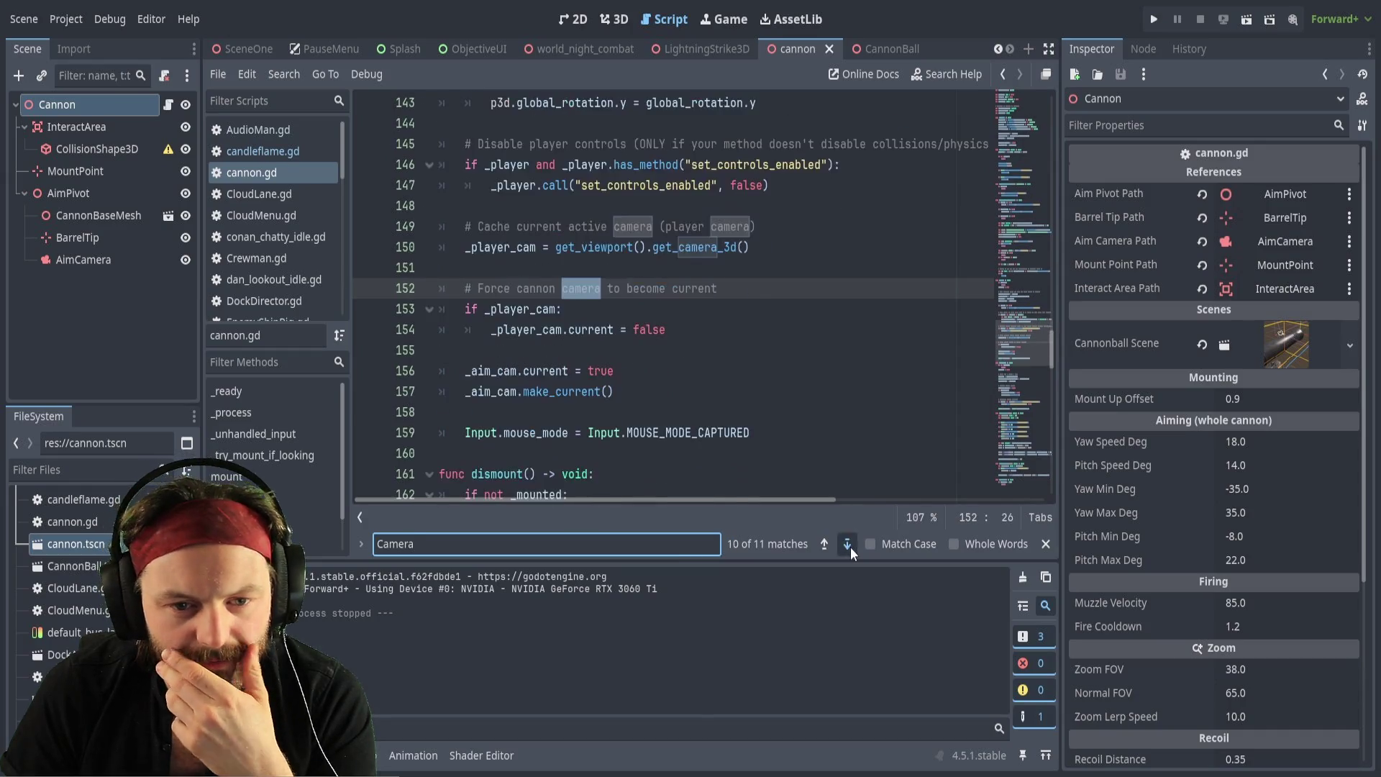
pyautogui.click(850, 546)
pyautogui.click(850, 547)
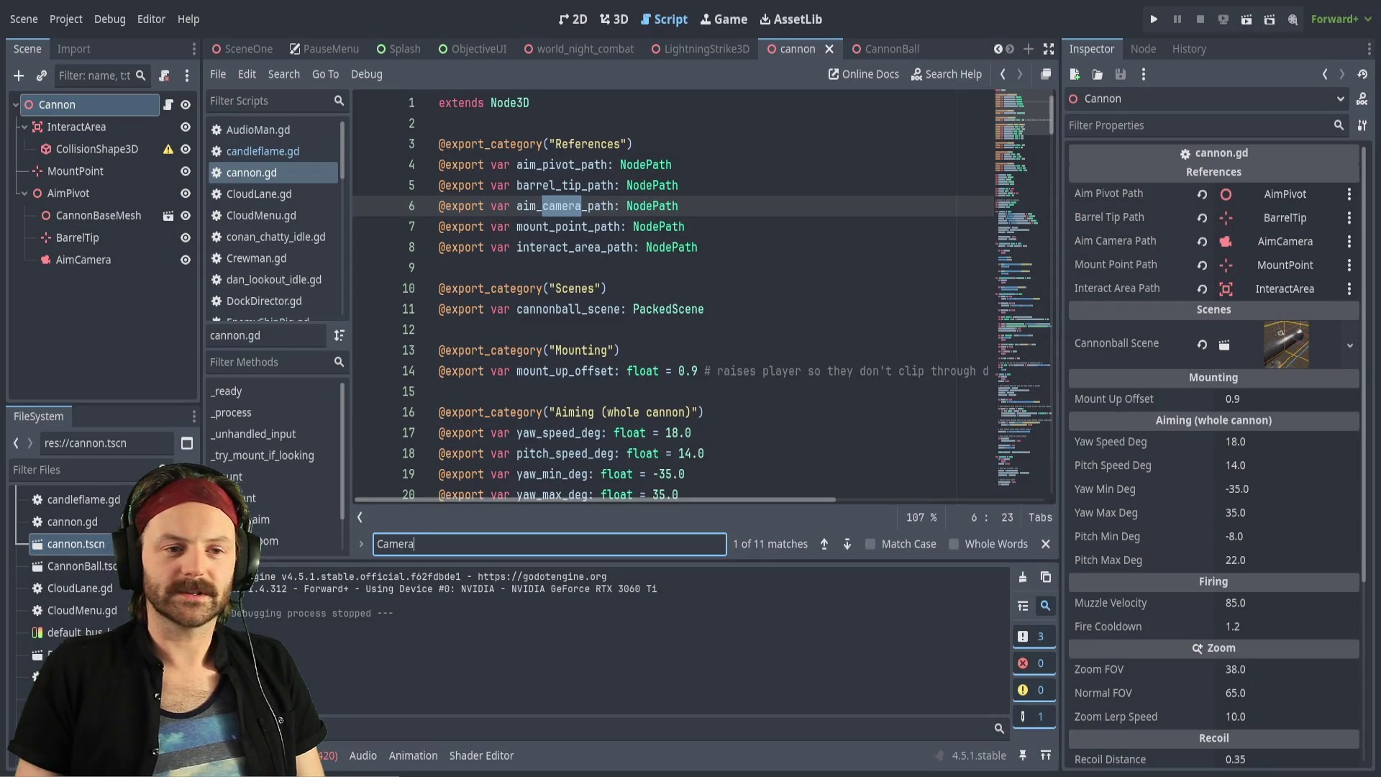
pyautogui.moveTo(579, 49)
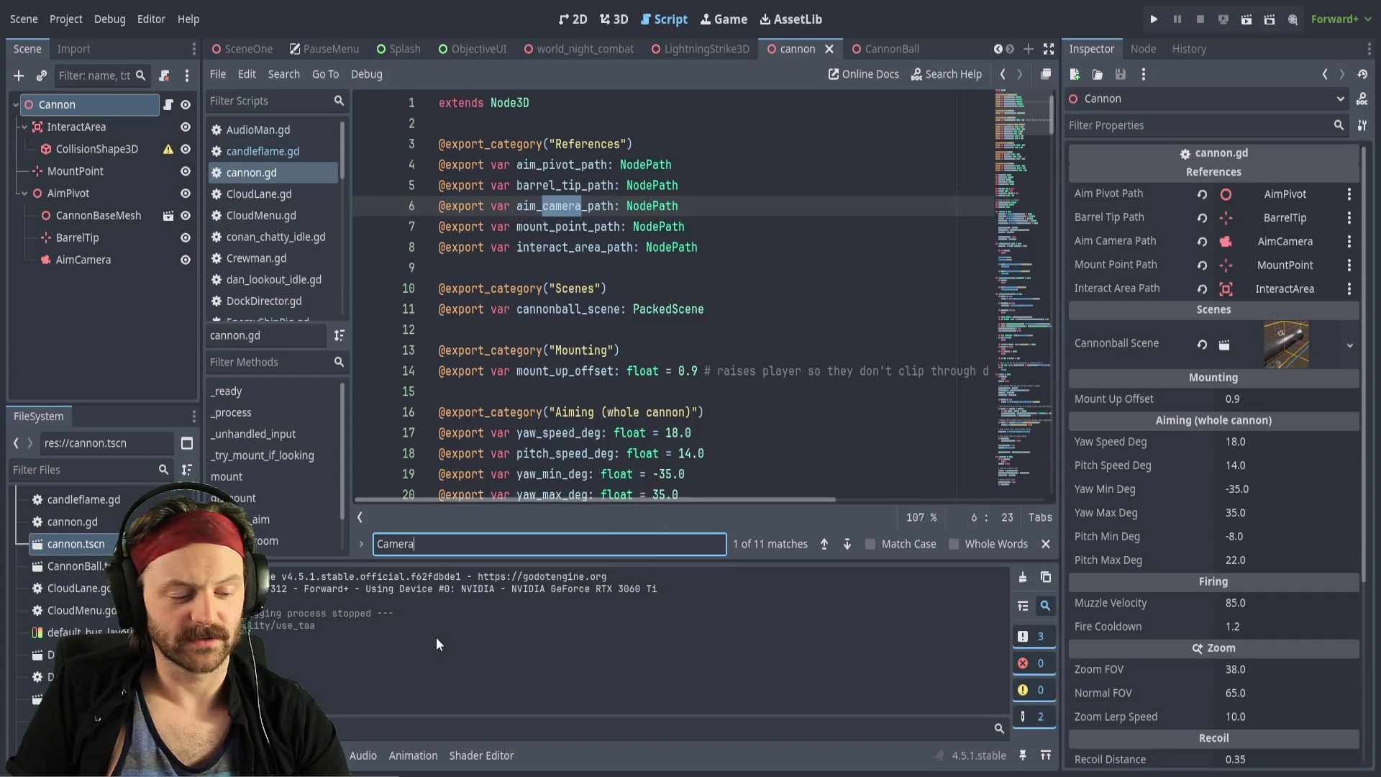
# Save the scene, do a brief test run, stop it, and switch to world_night_combat
pyautogui.hotkey('ctrl', 's')
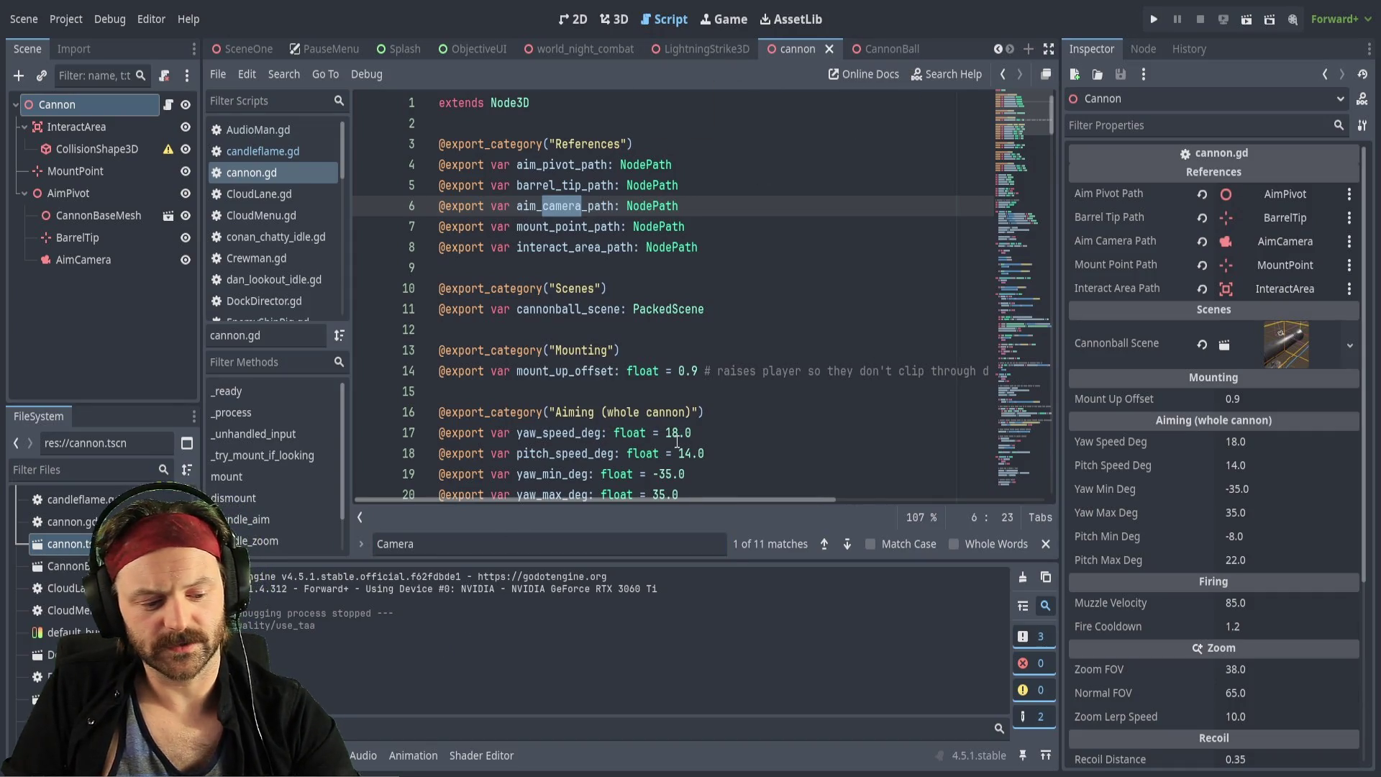
pyautogui.press('F5')
pyautogui.press('F6')
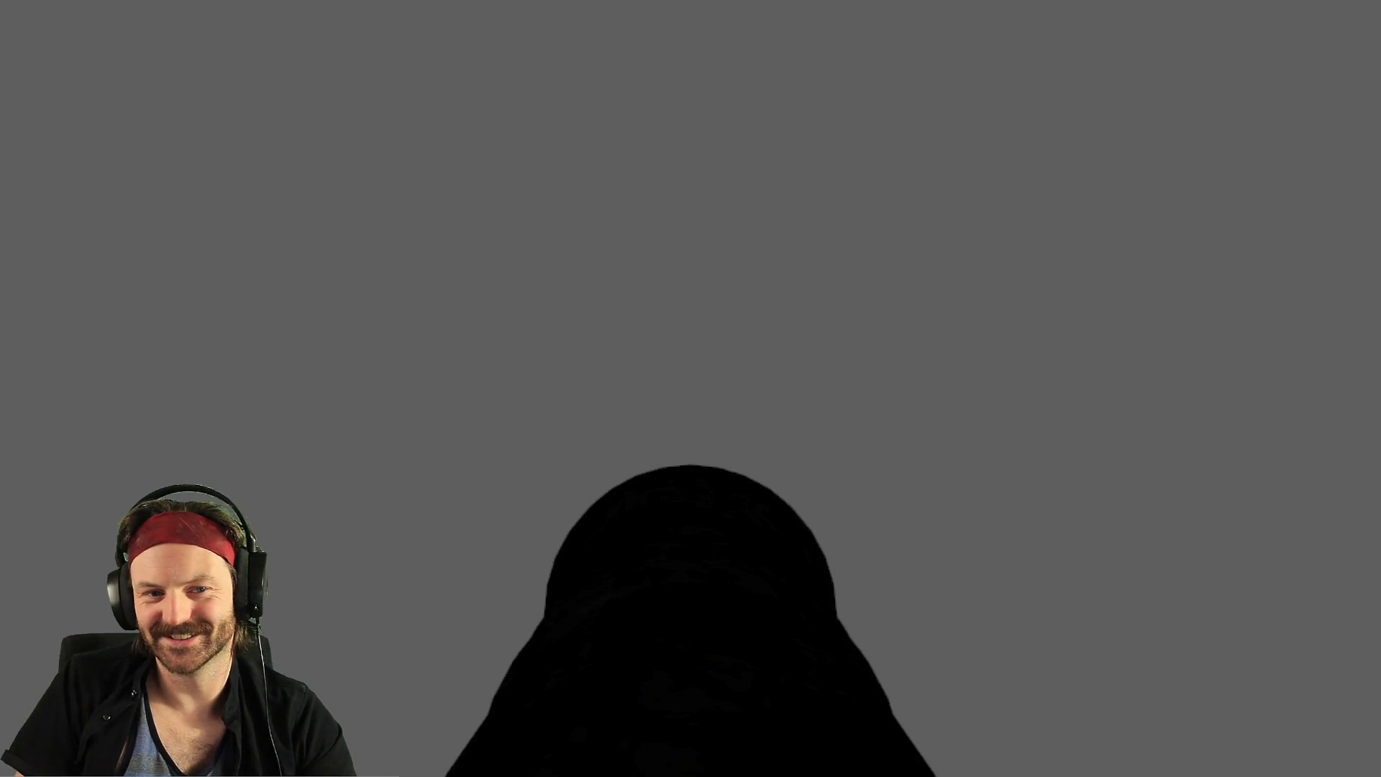
pyautogui.press('F8')
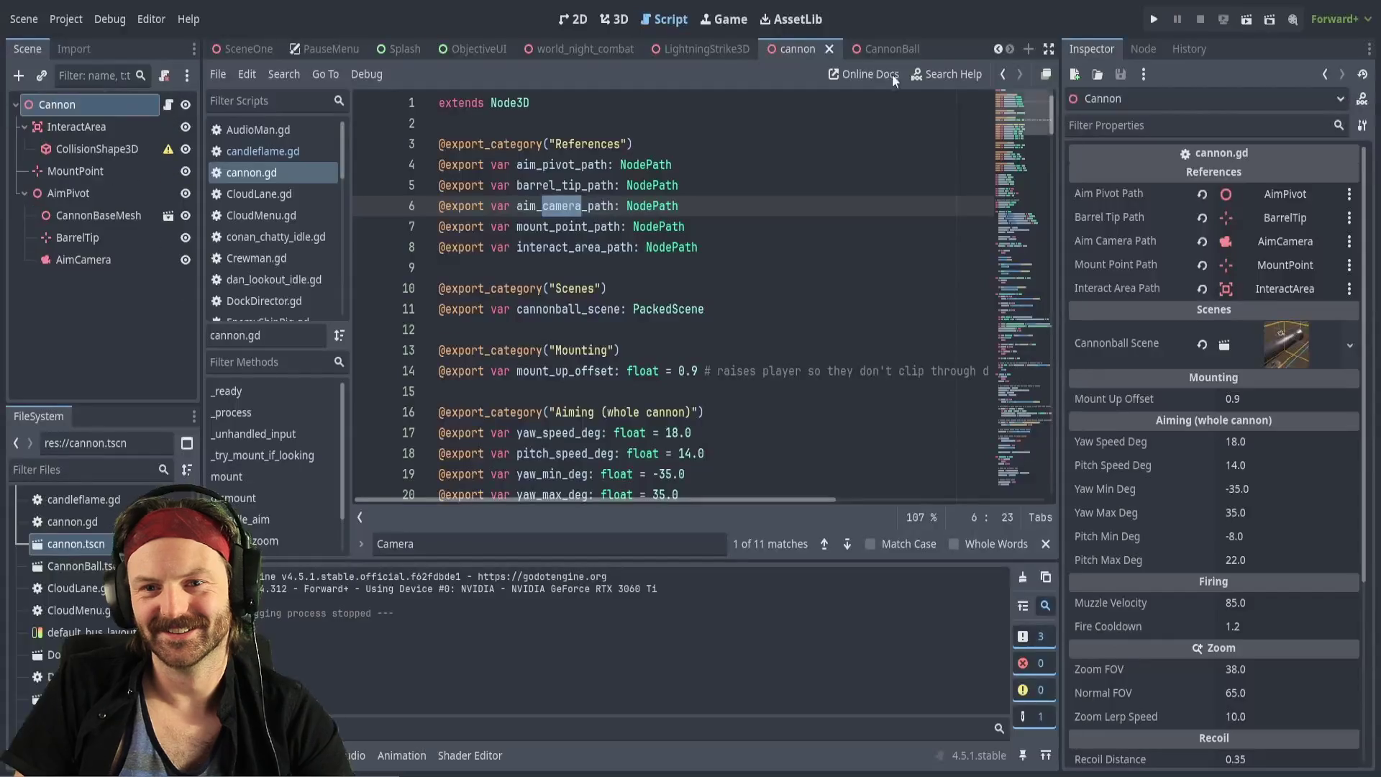
pyautogui.click(568, 56)
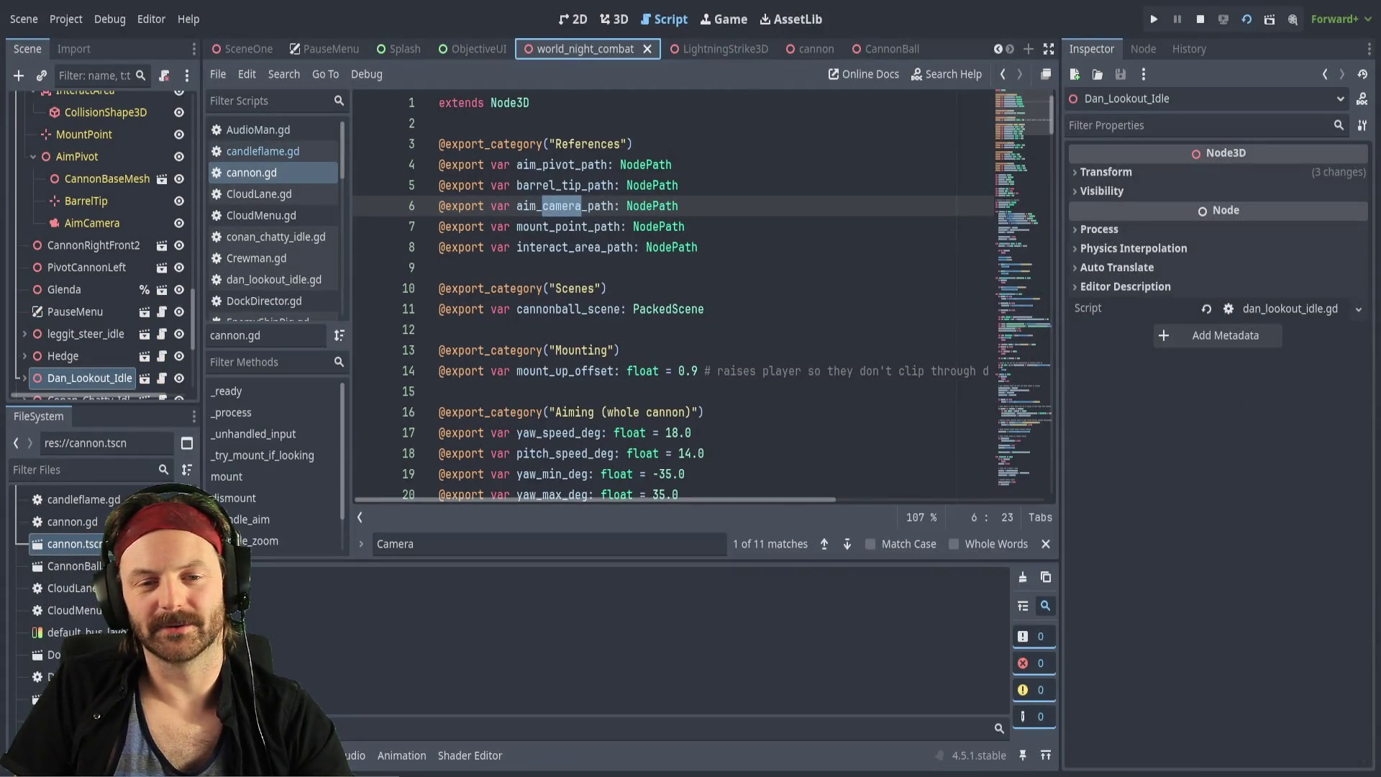
# Playtest world_night_combat with F6, stop it, then launch it again with F5
pyautogui.press('F6')
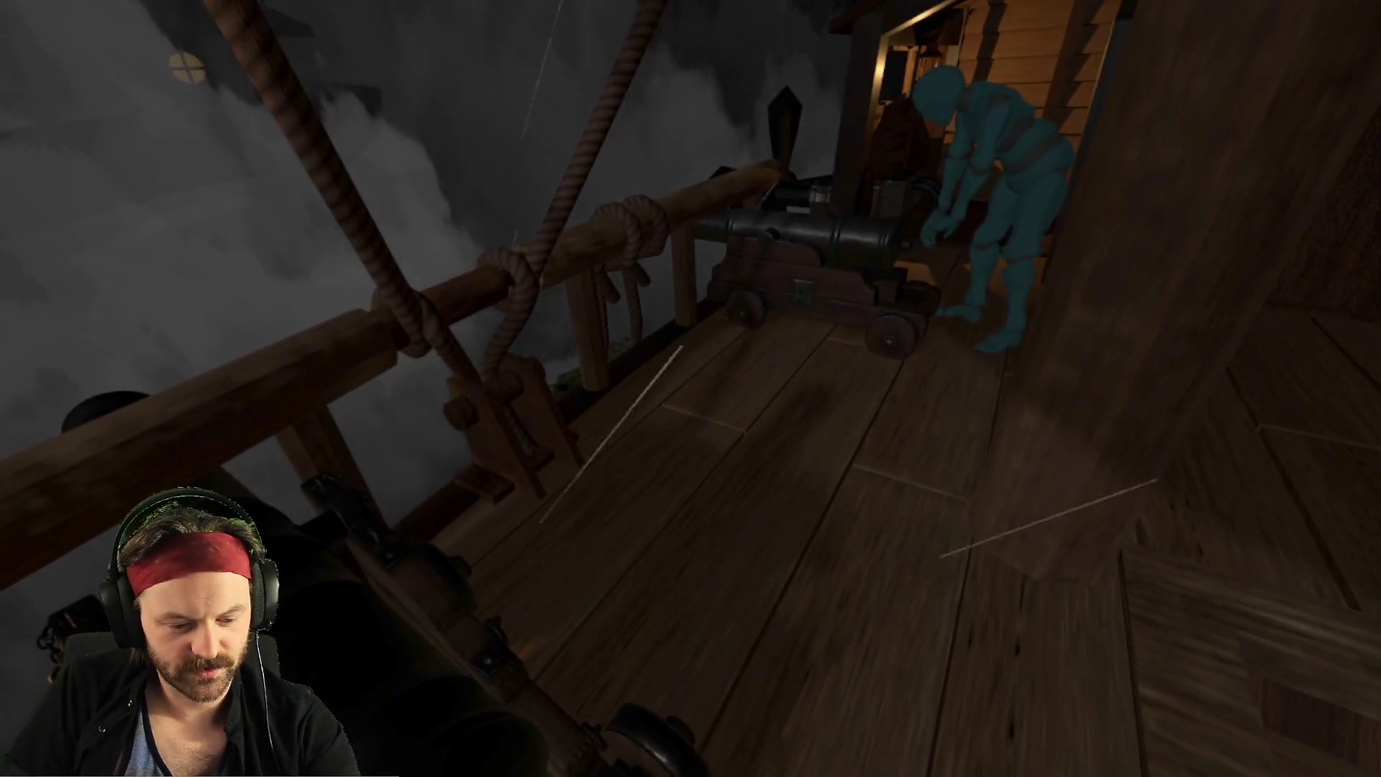
pyautogui.press('F8')
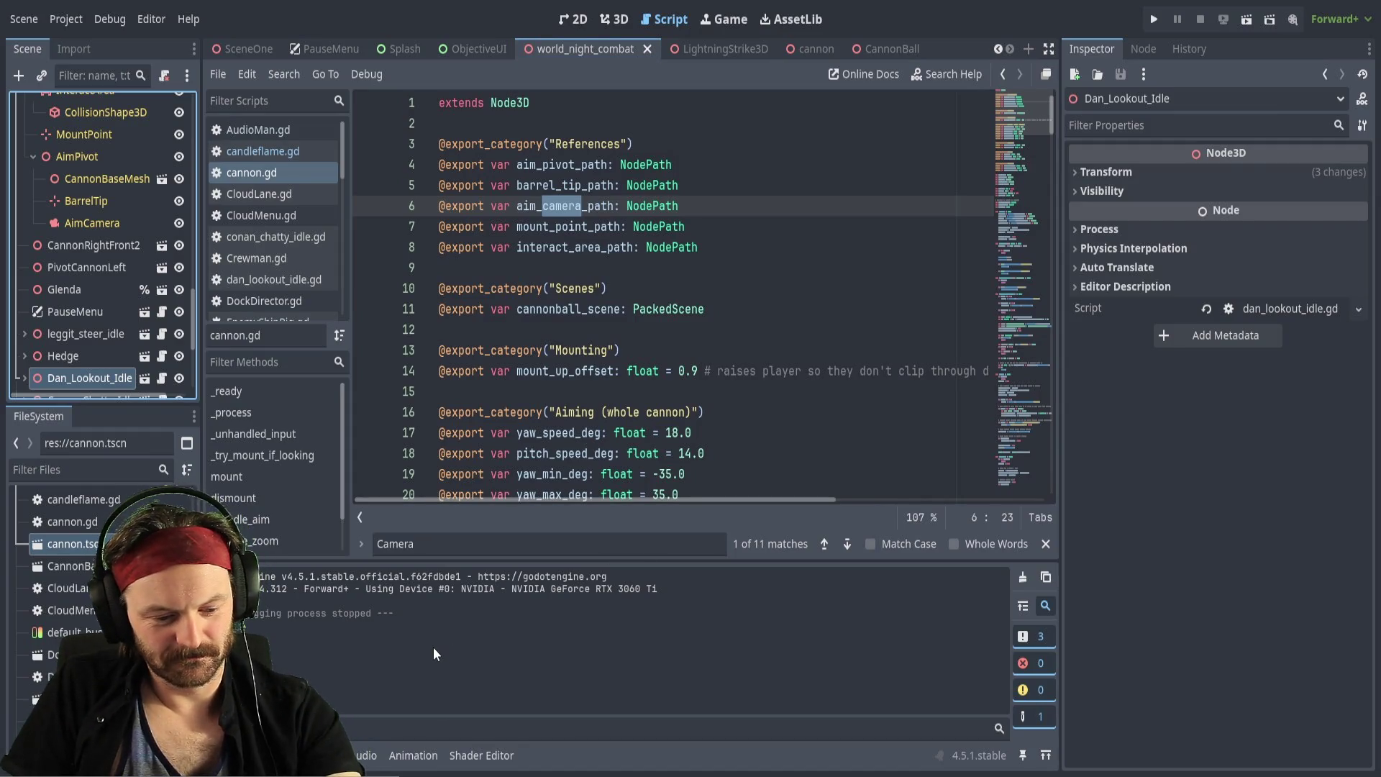
pyautogui.press('F5')
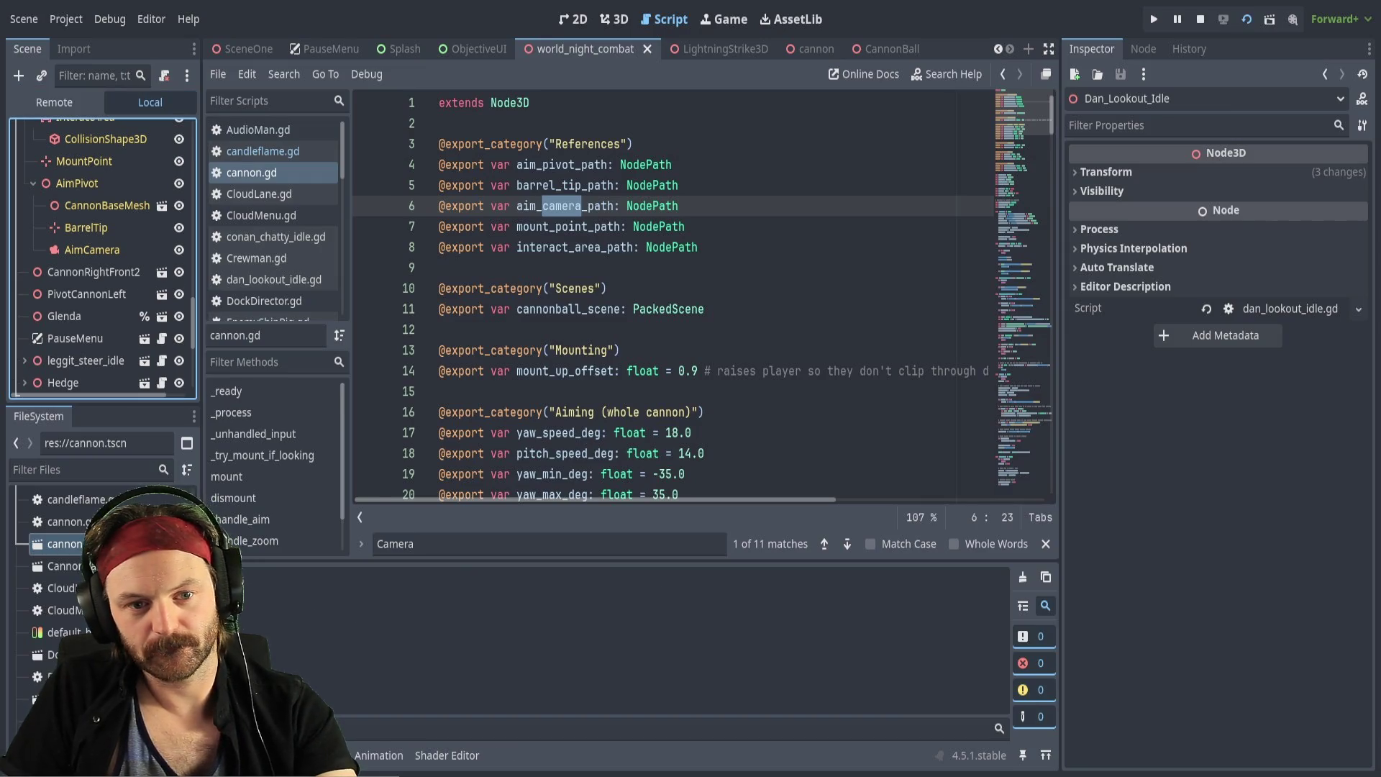
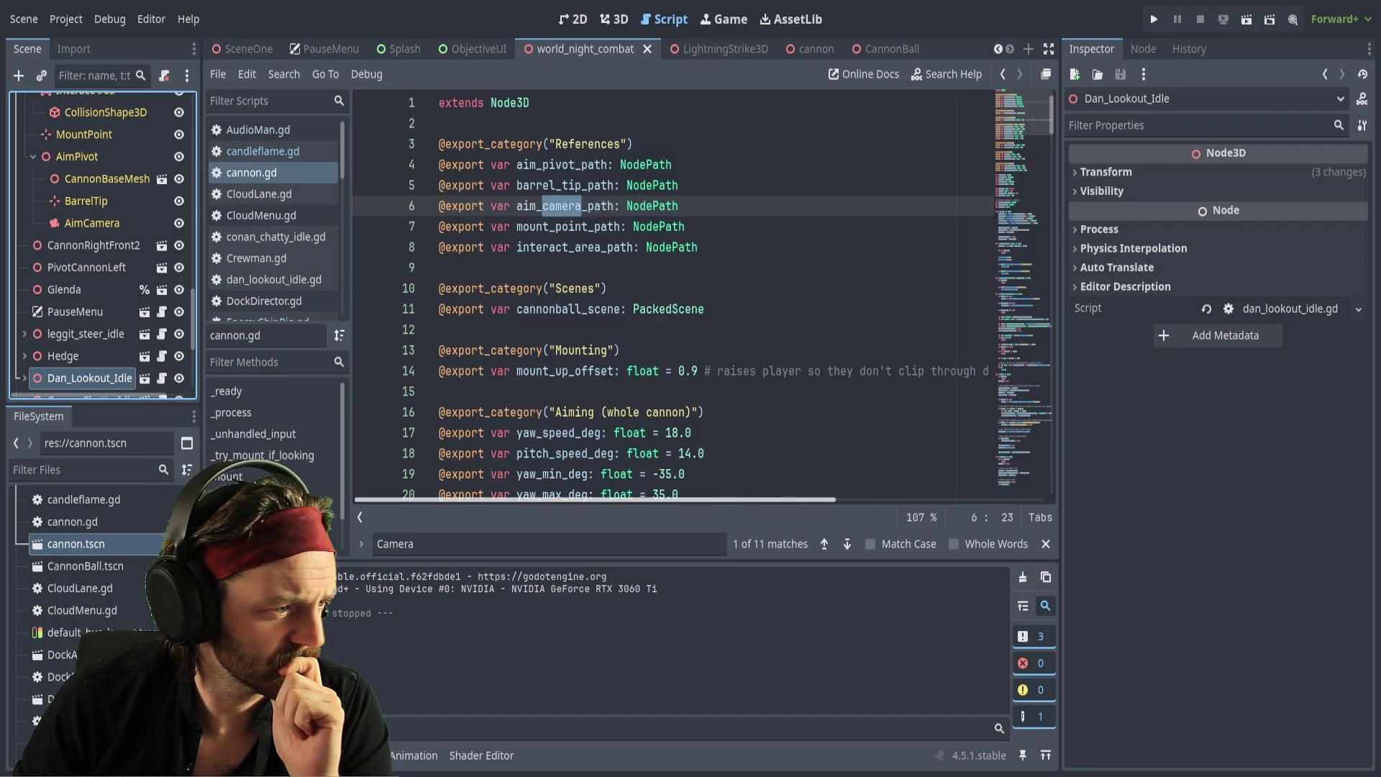
# Switch from the Godot editor to the Opera GX browser showing YouTube
pyautogui.hotkey('alt', 'Tab')
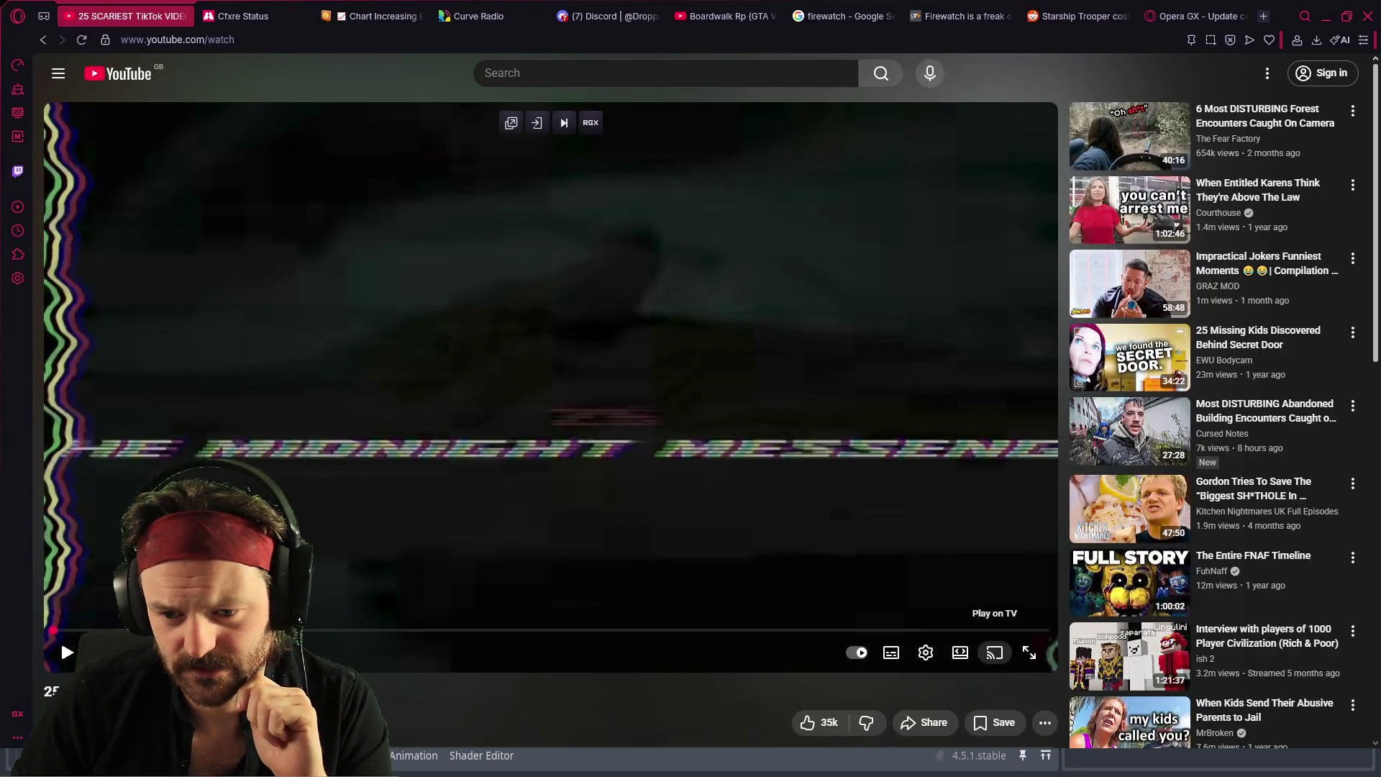
# Play the scary TikTok compilation fullscreen, pausing on the hallway and elevator clips, then resume
pyautogui.click(1028, 652)
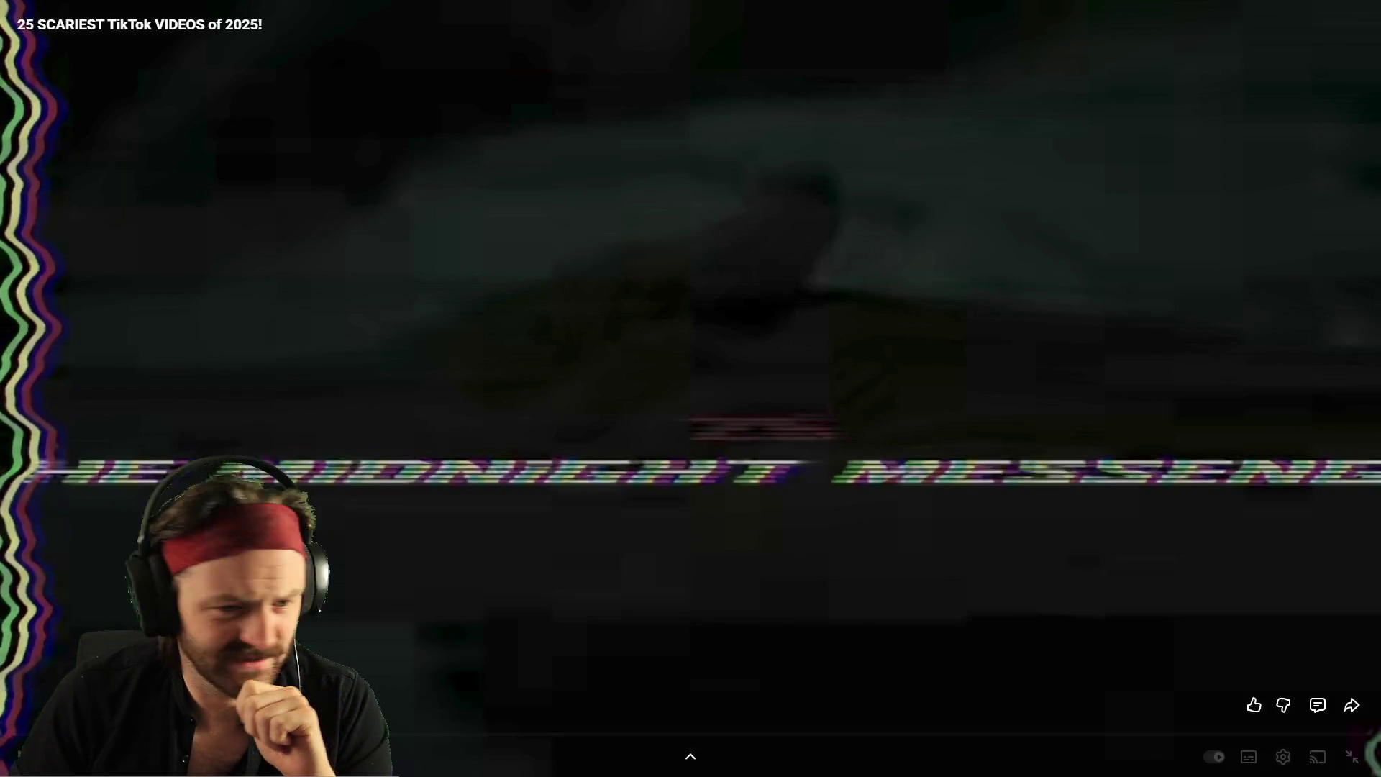
pyautogui.click(489, 354)
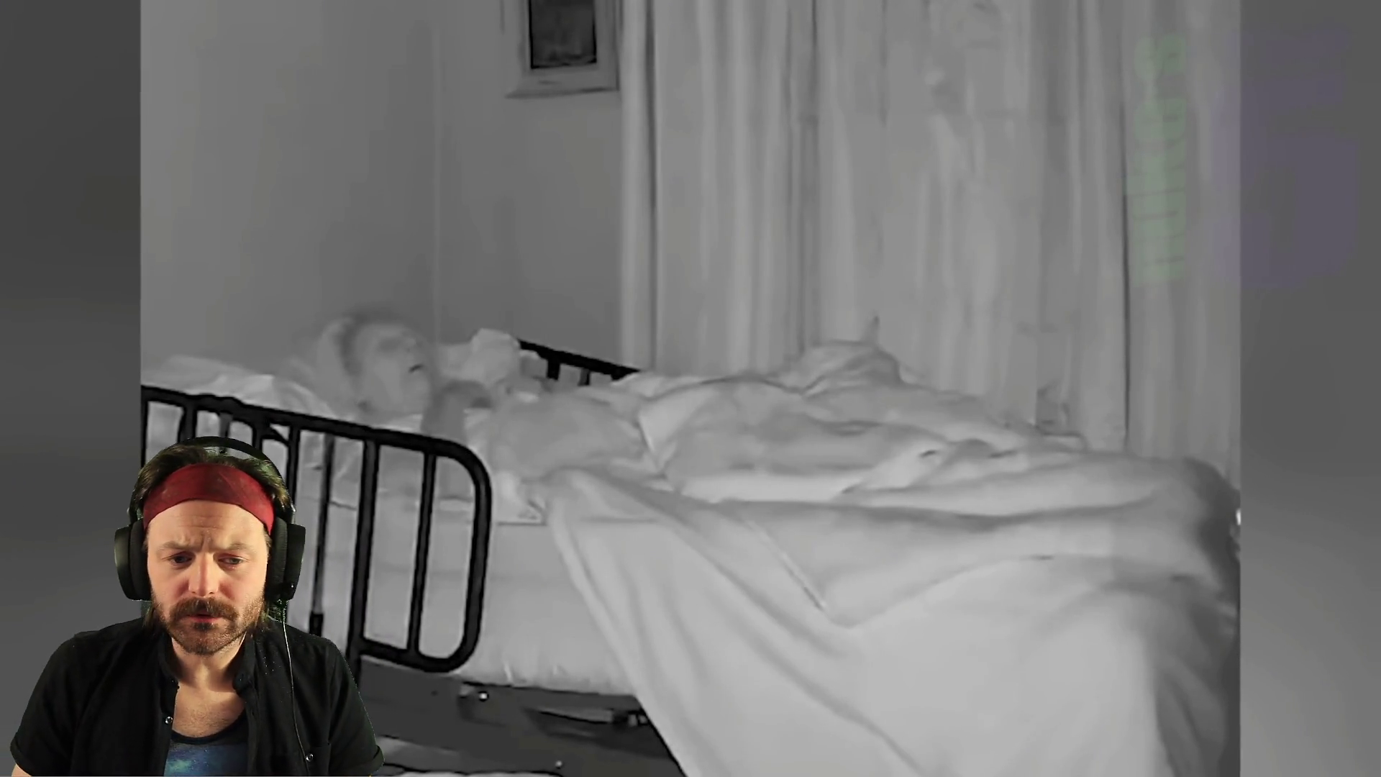
pyautogui.moveTo(15, 734)
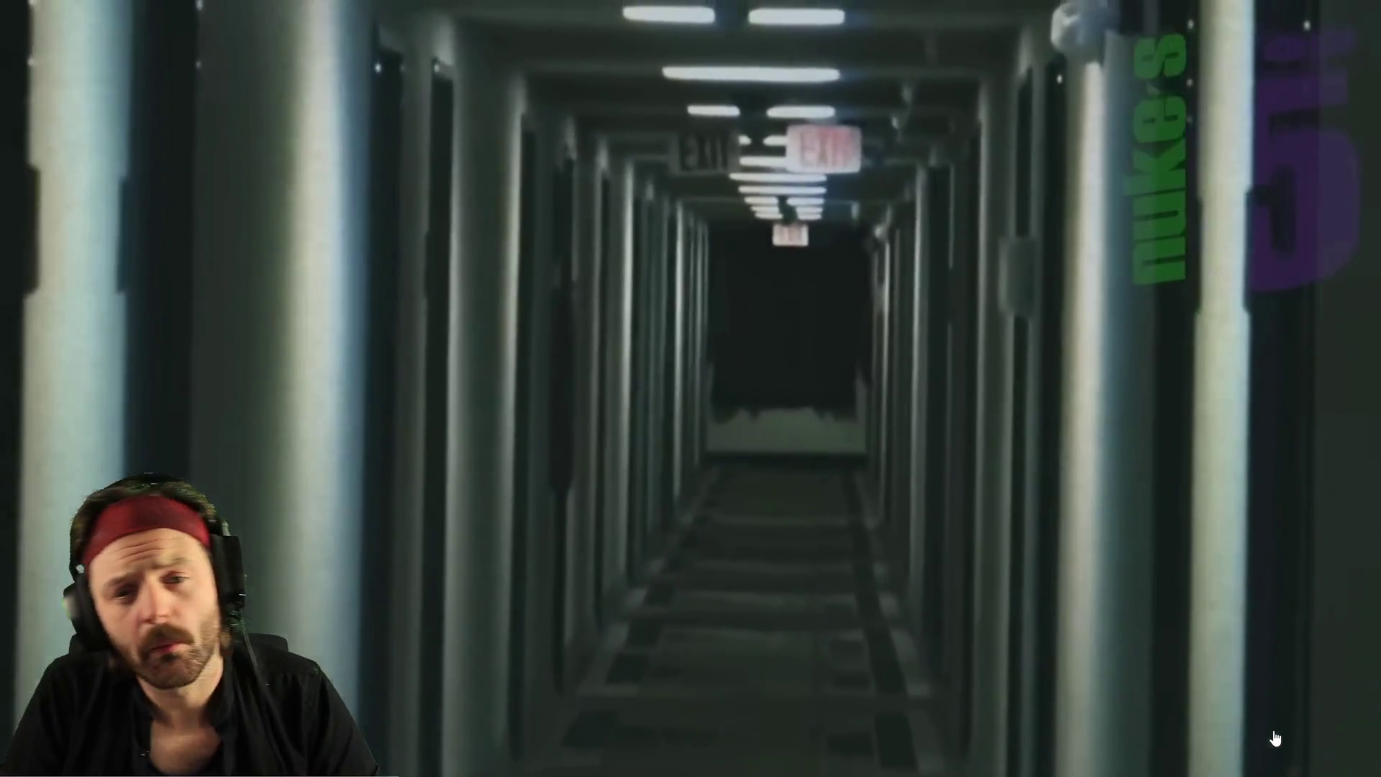
pyautogui.moveTo(1274, 737)
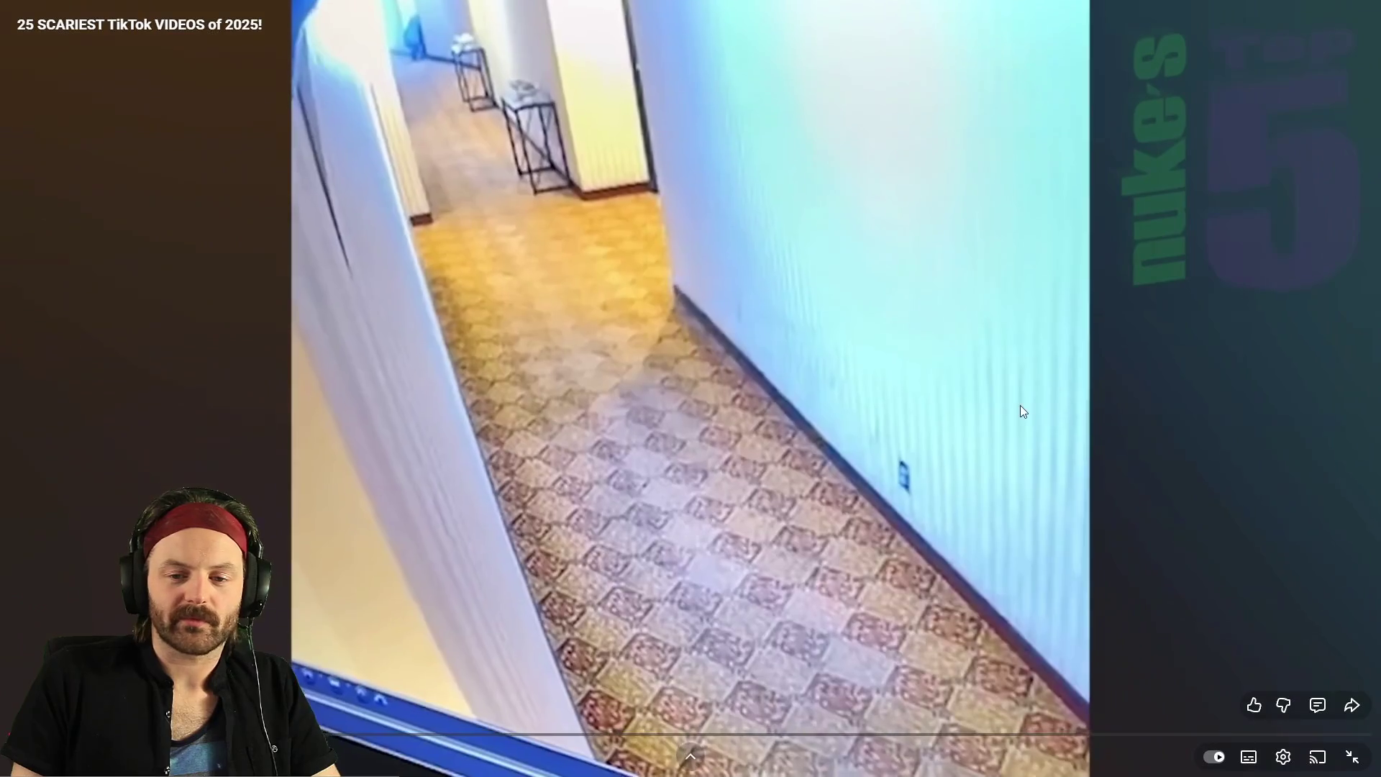
pyautogui.click(1014, 406)
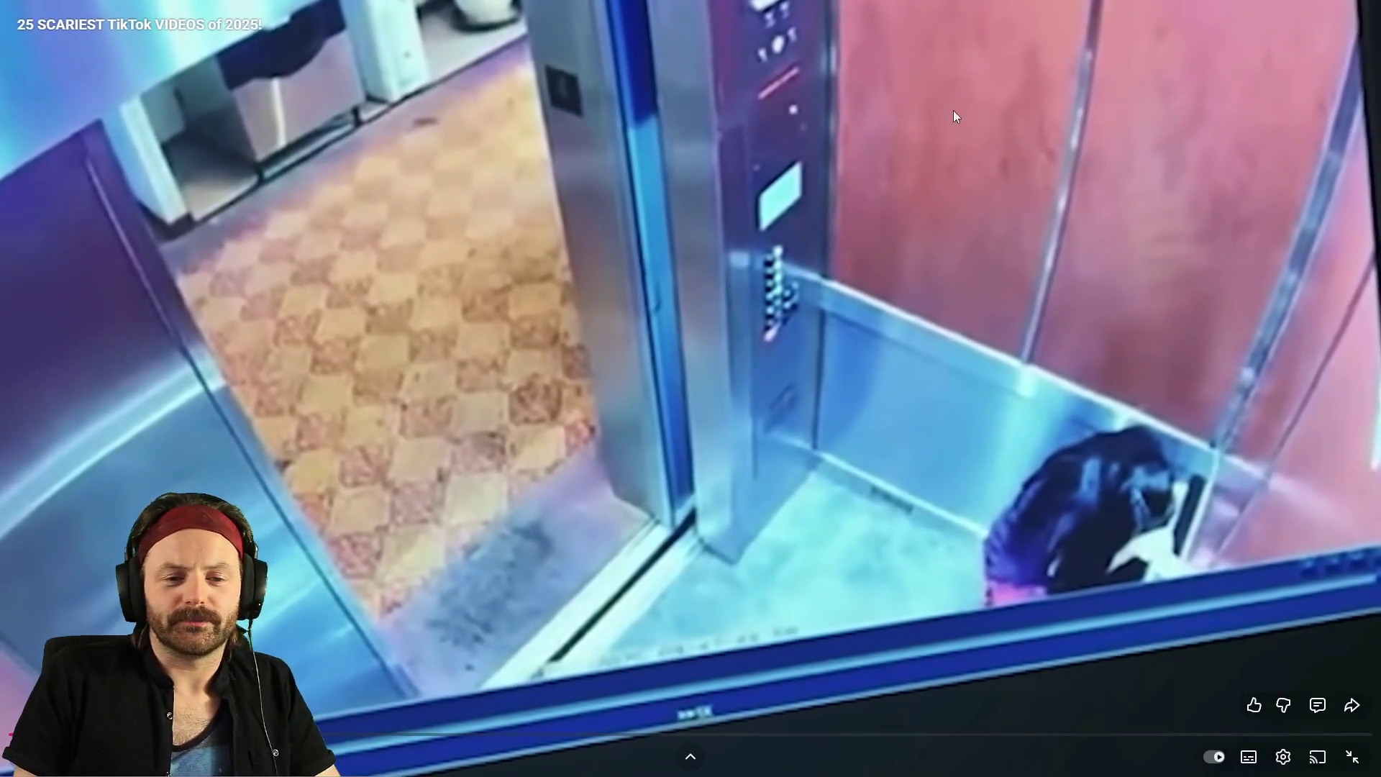
pyautogui.click(772, 331)
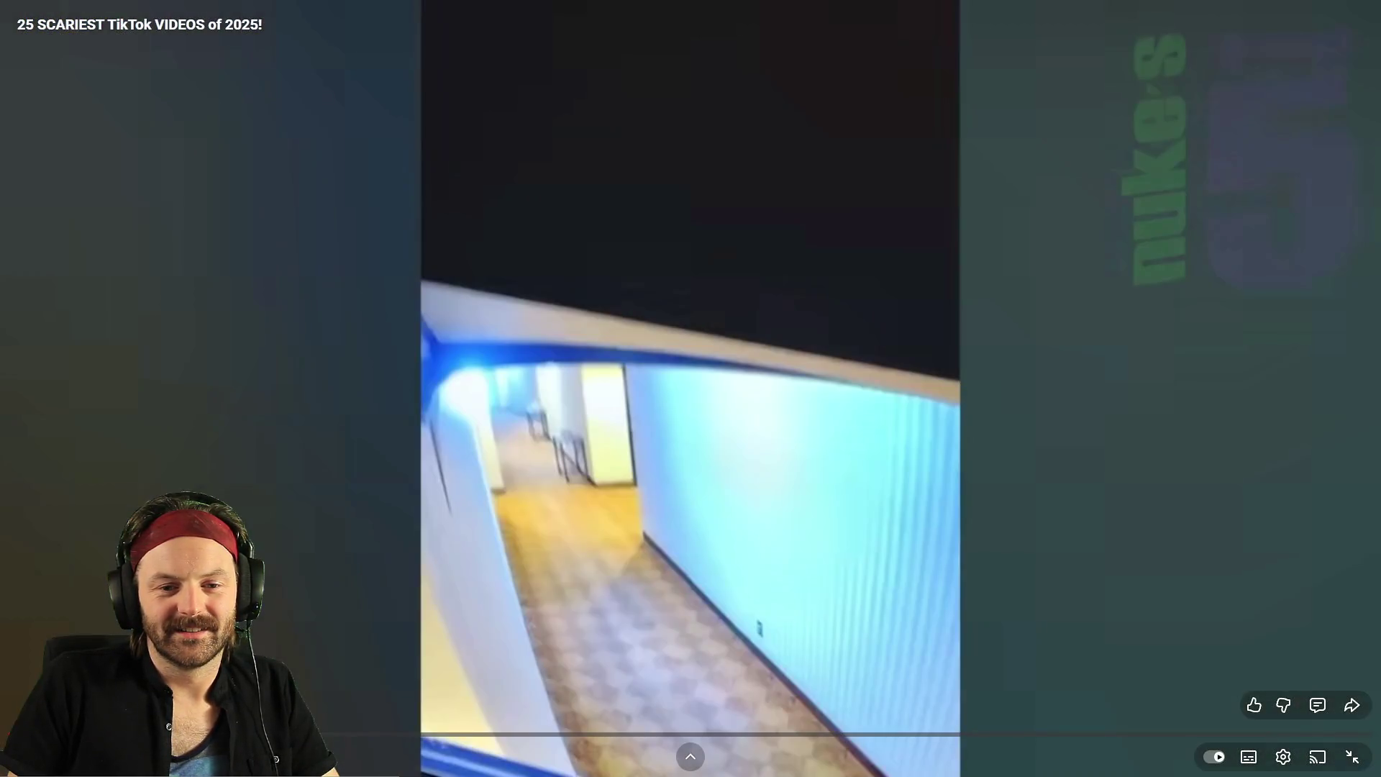
pyautogui.click(361, 625)
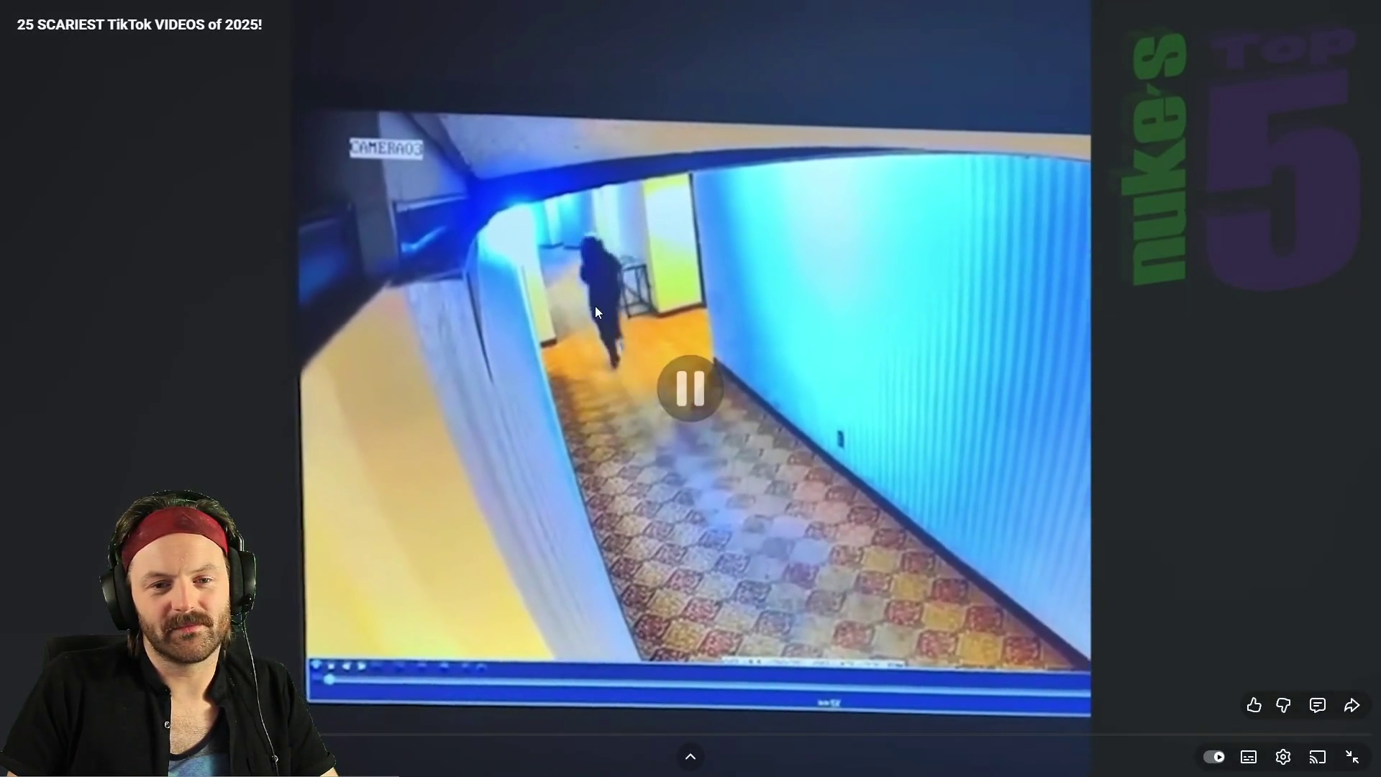
# Seek five seconds back and forward, pause the hallway footage, then skip ahead and back
pyautogui.press('Left')
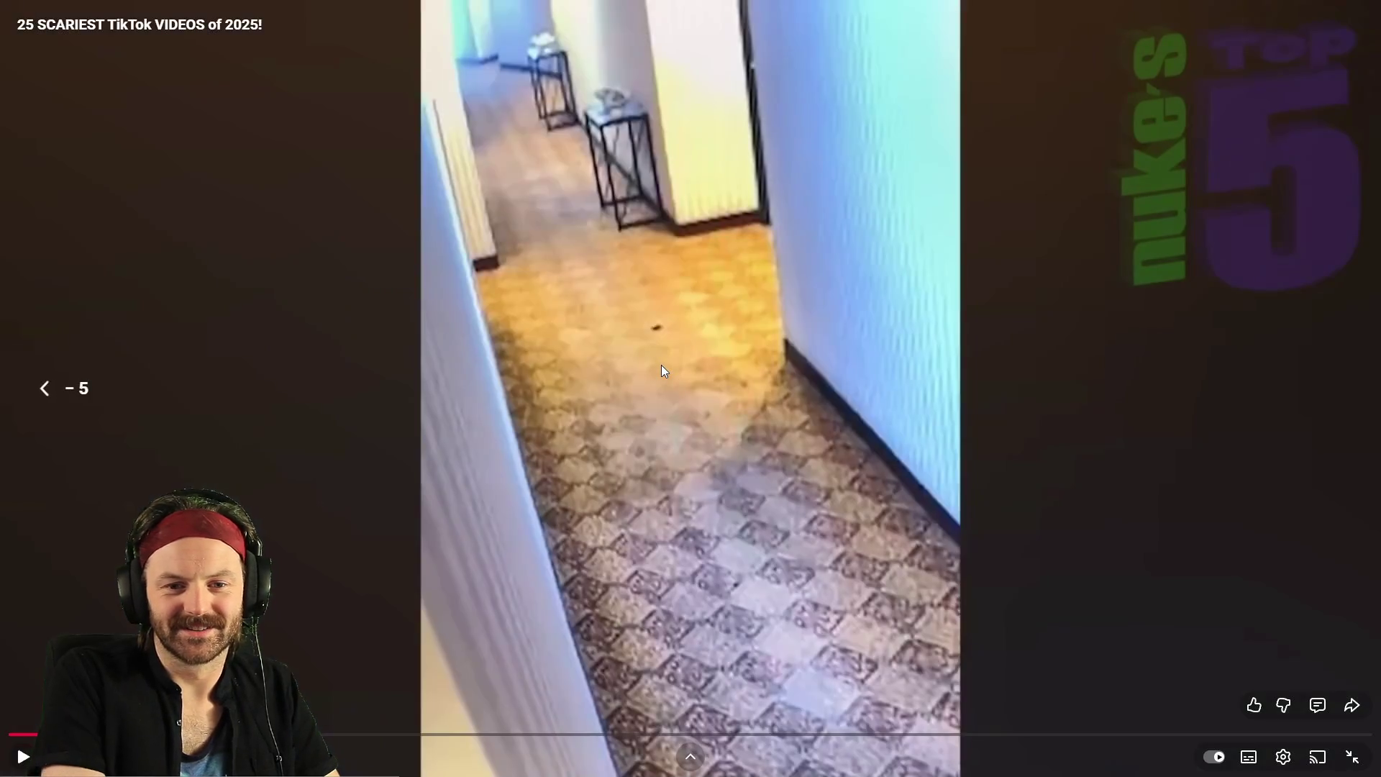
pyautogui.press('Right')
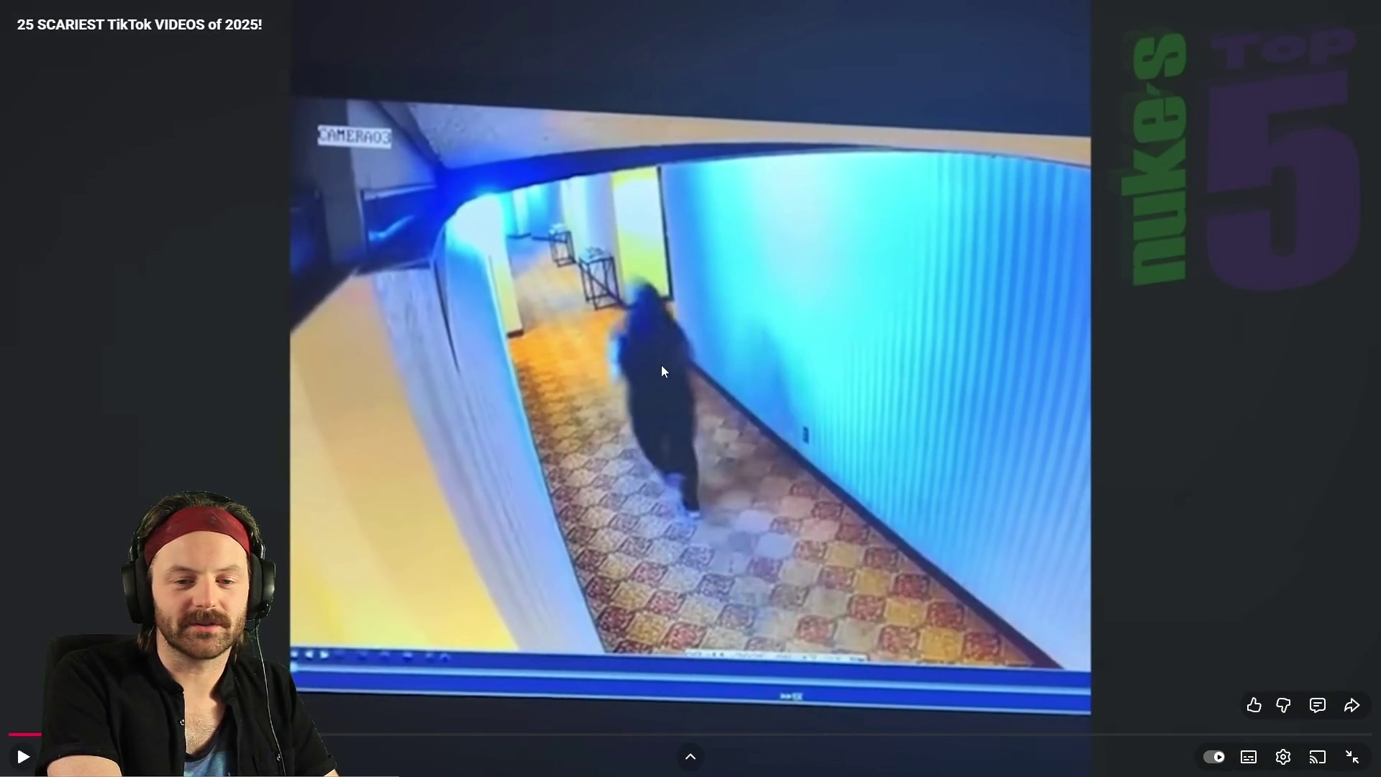
pyautogui.click(662, 364)
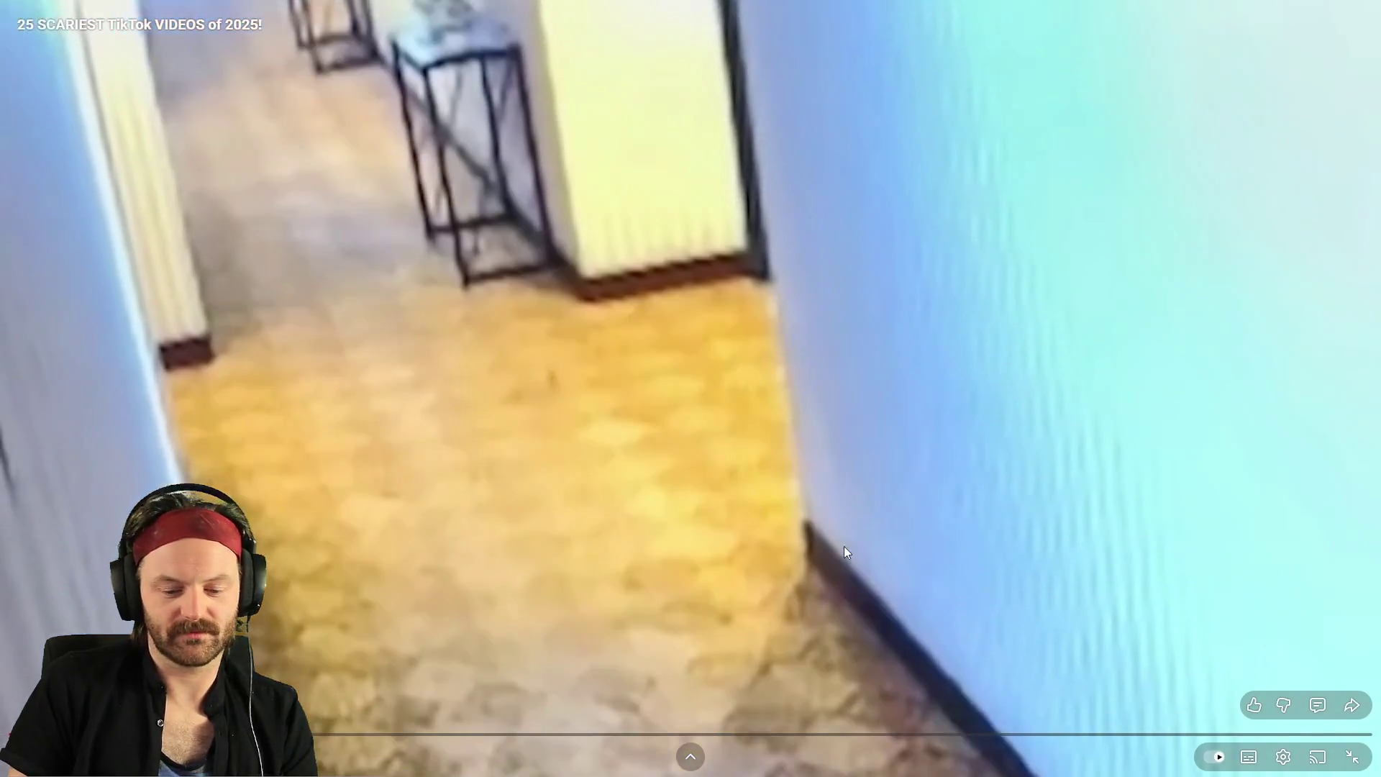
pyautogui.press('Right')
pyautogui.press('Right')
pyautogui.press('Right')
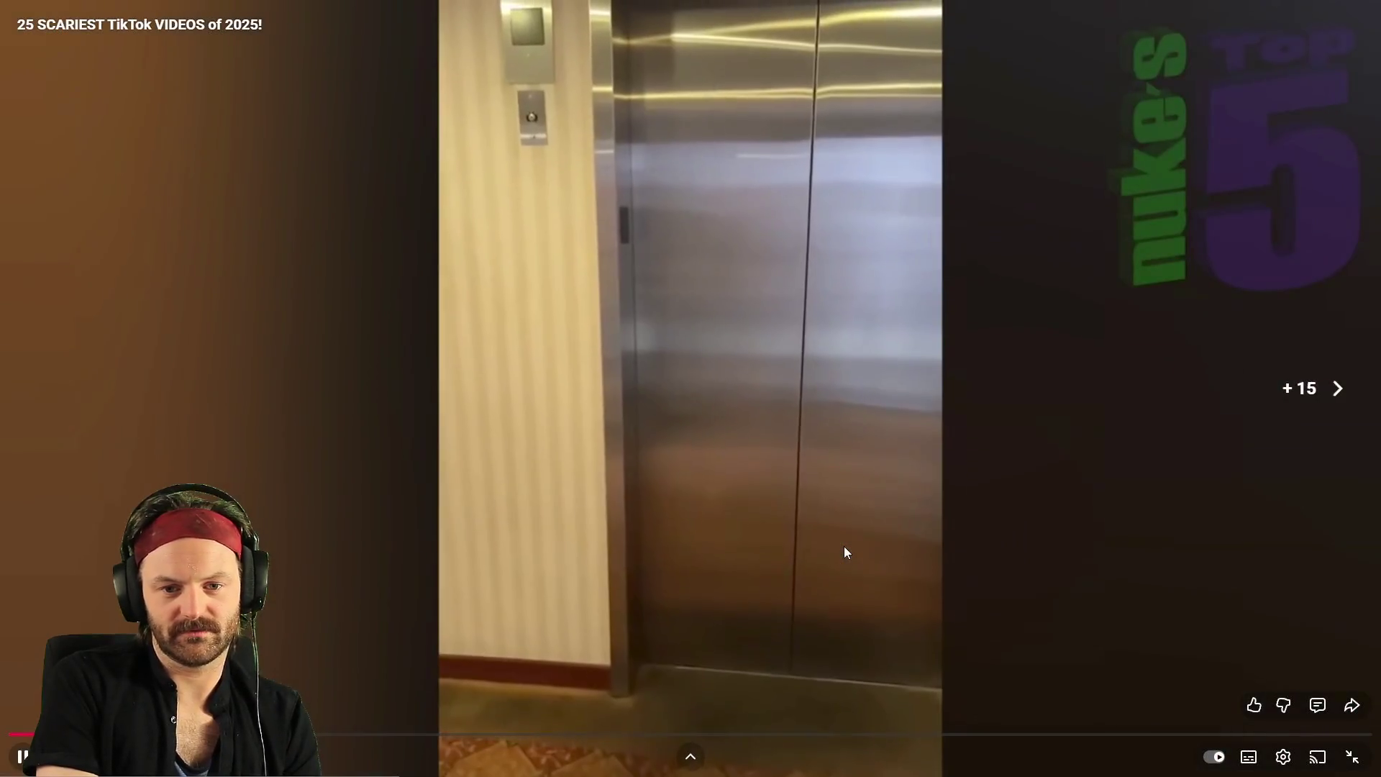
pyautogui.press('Right')
pyautogui.press('Right')
pyautogui.press('Right')
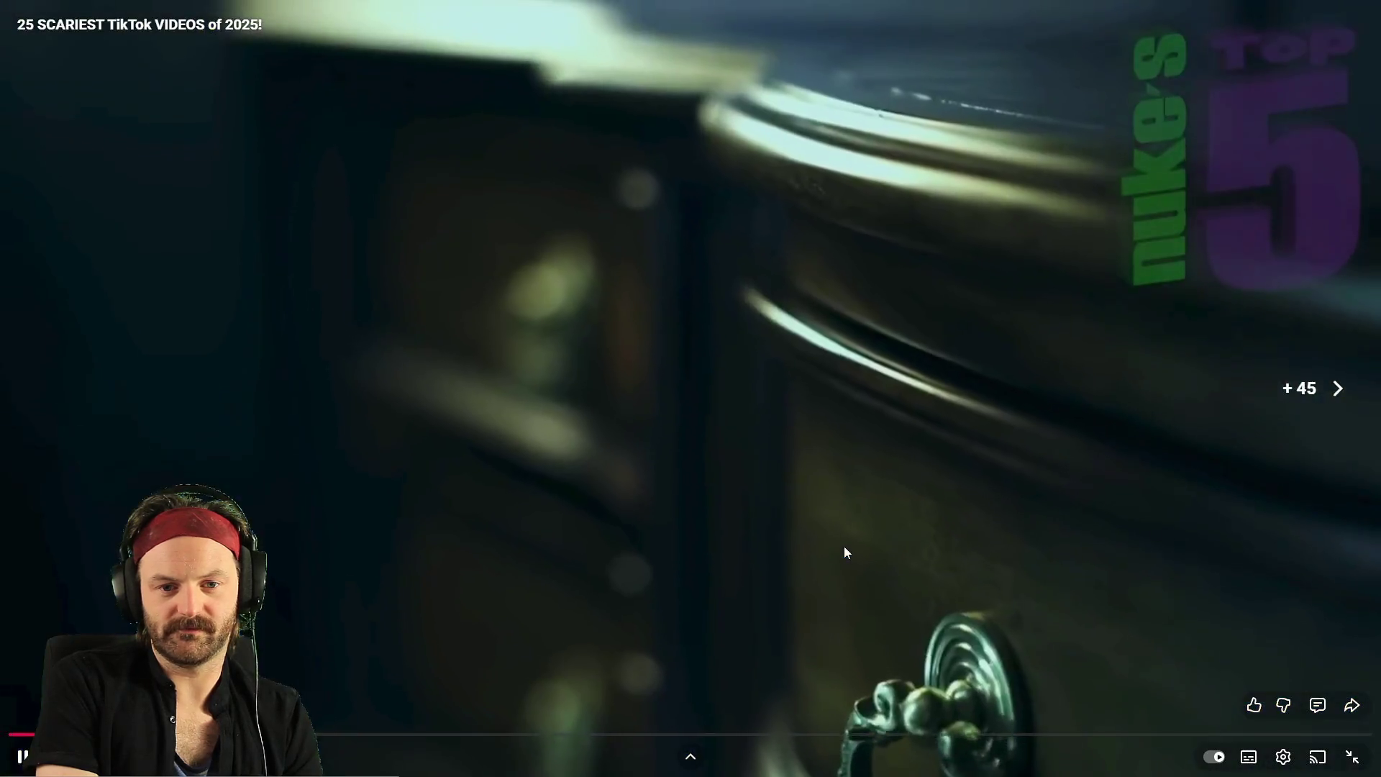
pyautogui.press('Left')
pyautogui.press('Left')
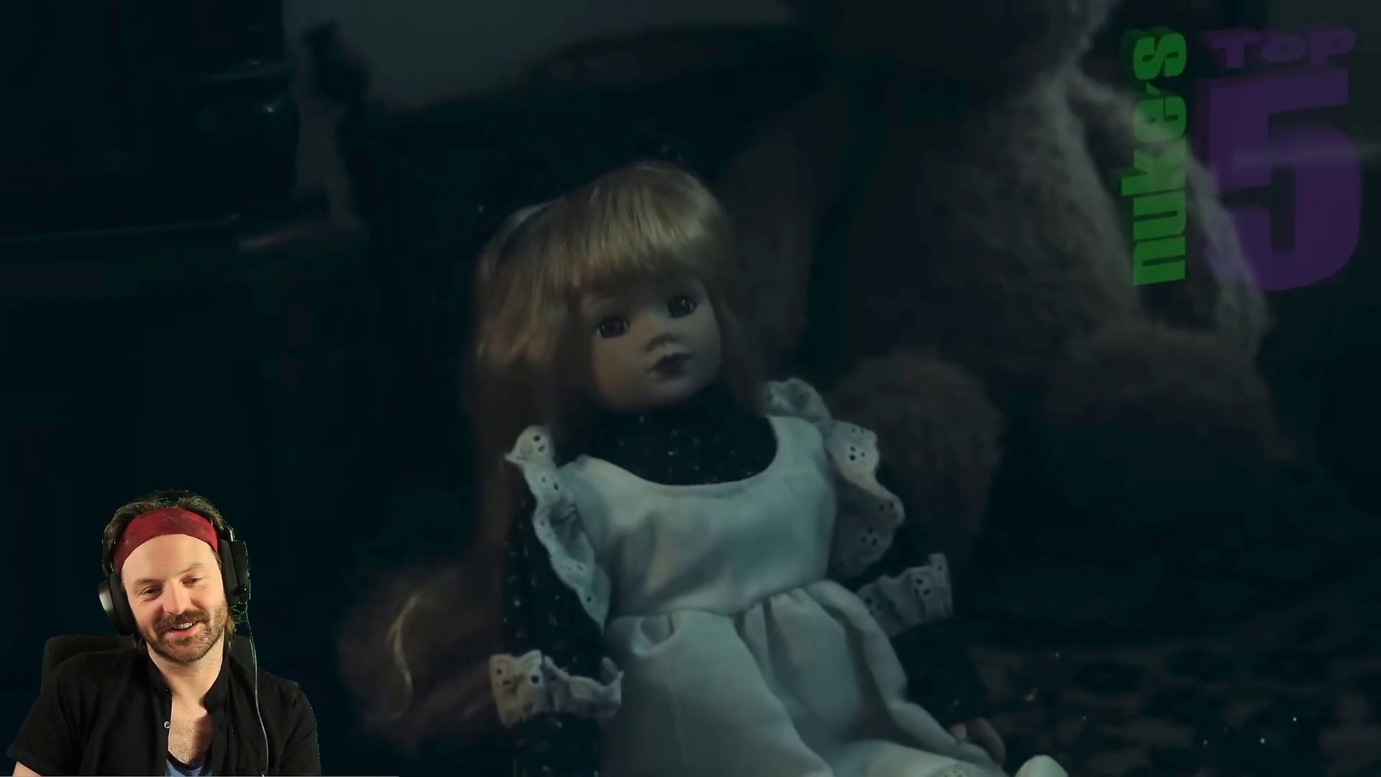
pyautogui.click(486, 439)
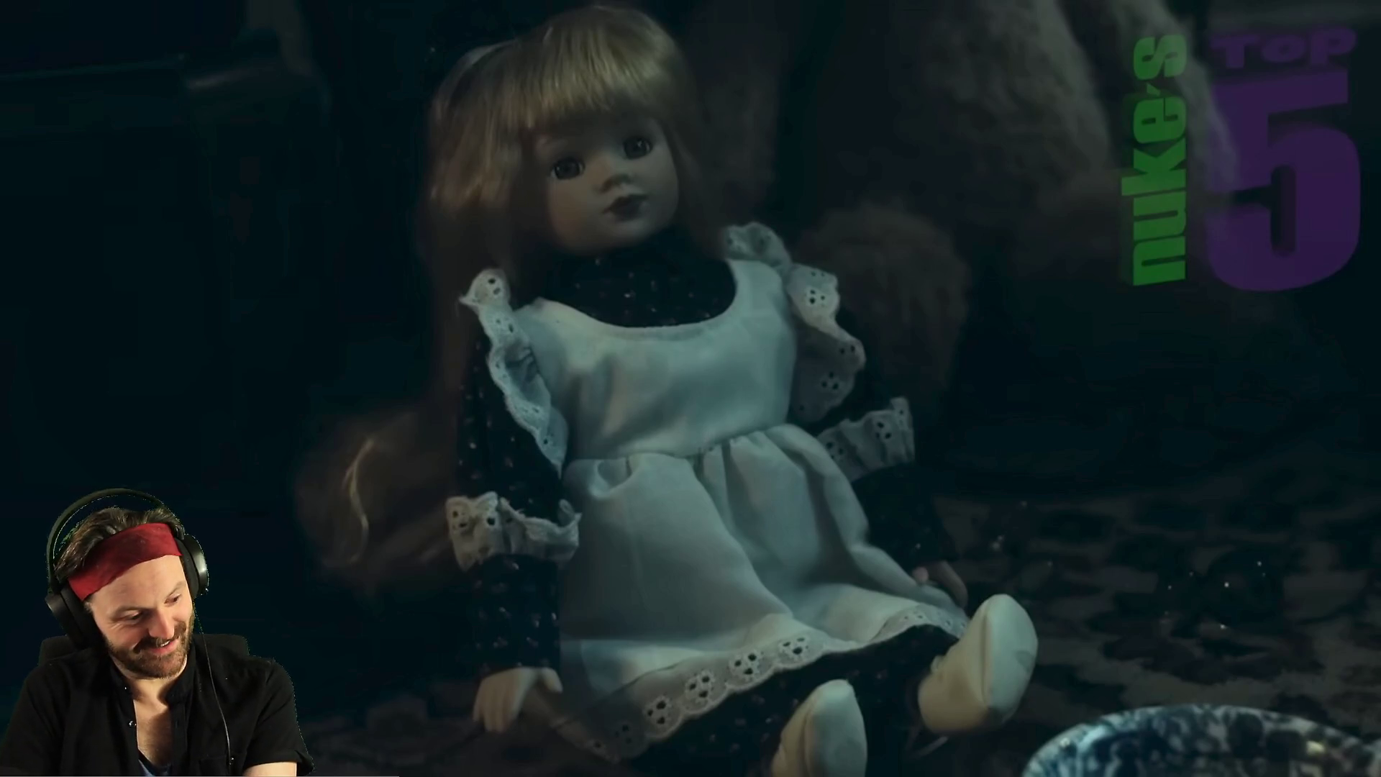
pyautogui.moveTo(301, 503)
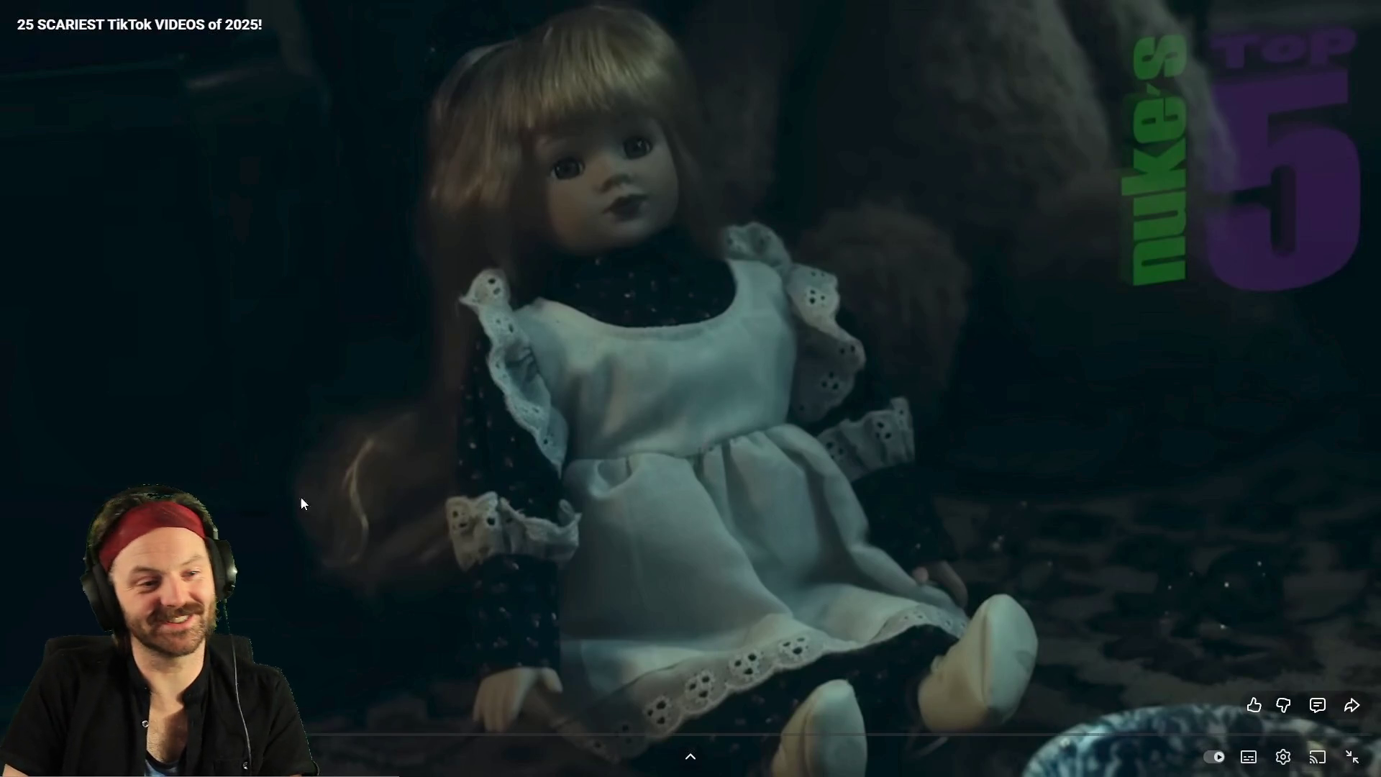
pyautogui.click(320, 390)
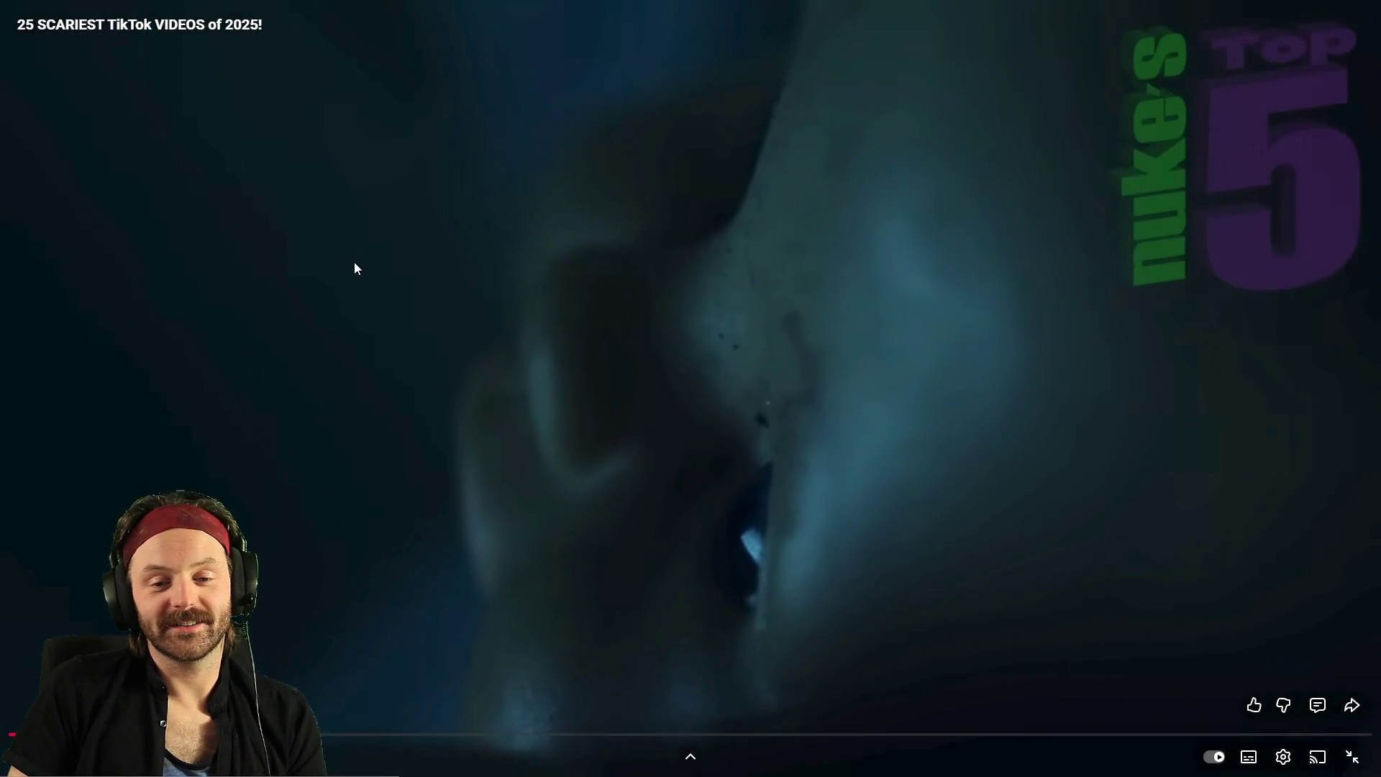
pyautogui.click(355, 264)
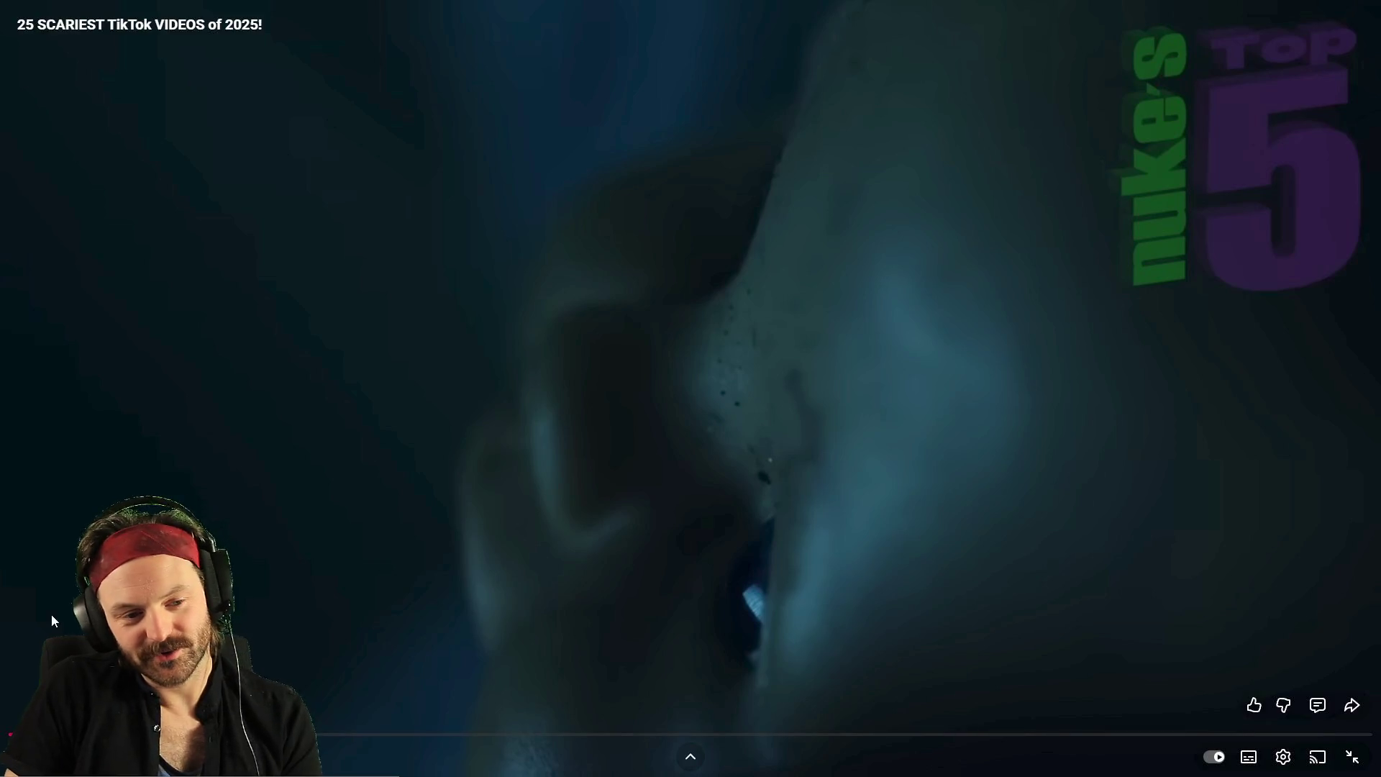
pyautogui.click(528, 392)
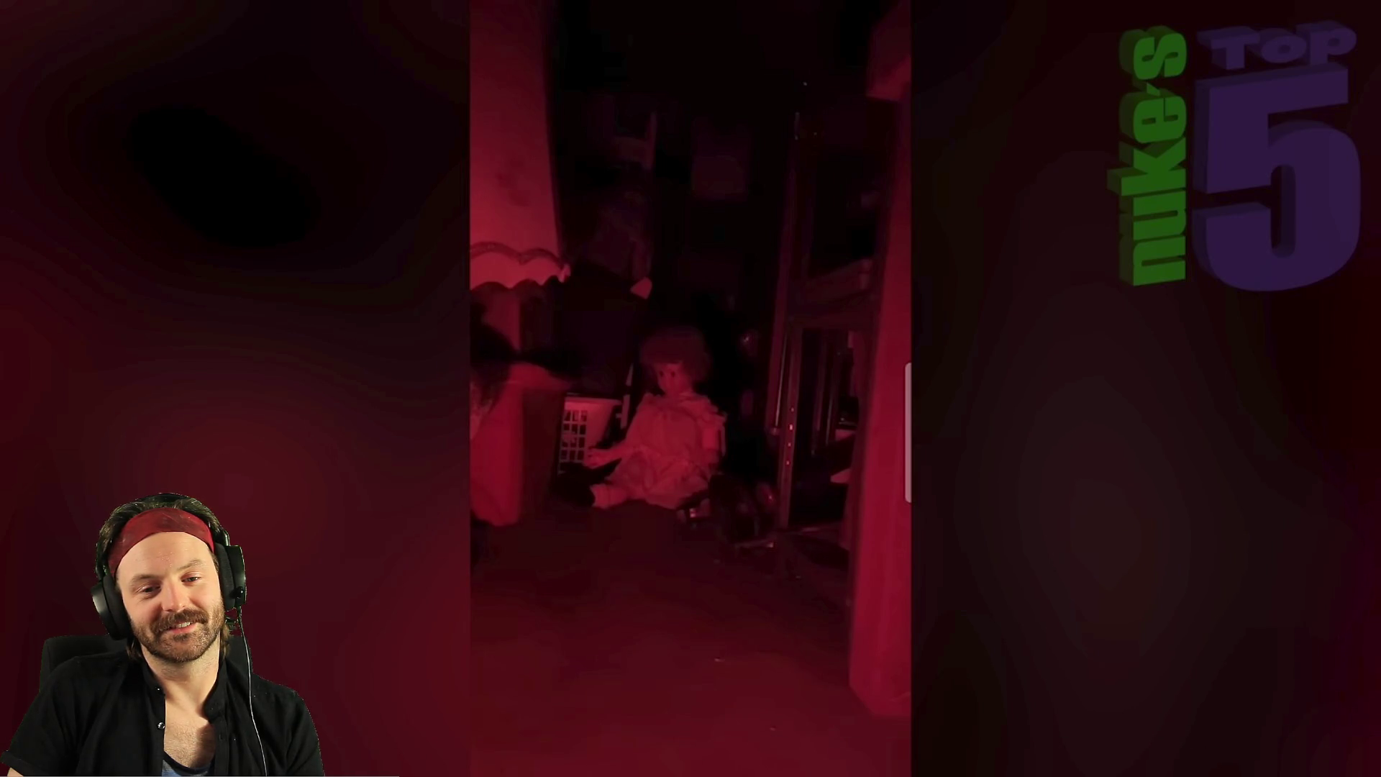
# Pause and resume the video, then rewind five seconds to replay the doll clip
pyautogui.click(466, 296)
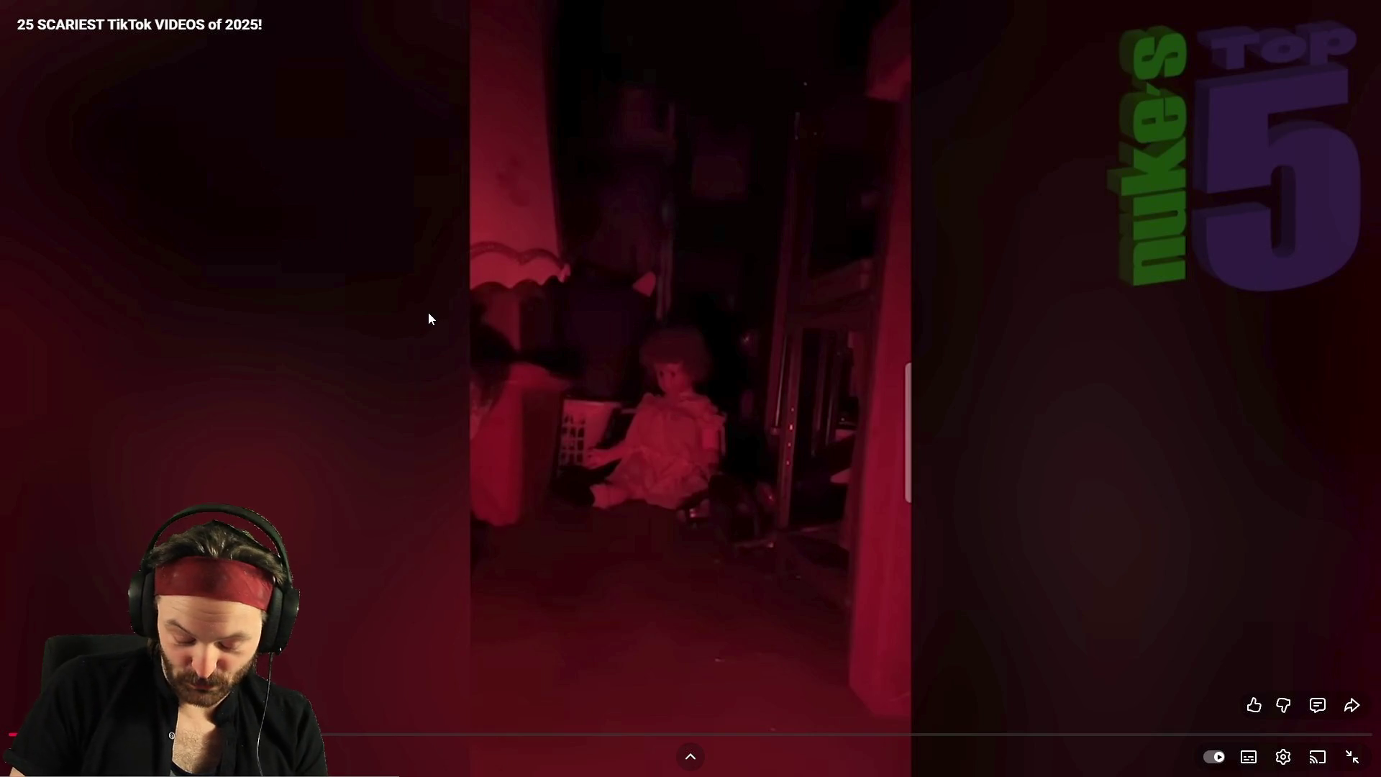
pyautogui.click(532, 278)
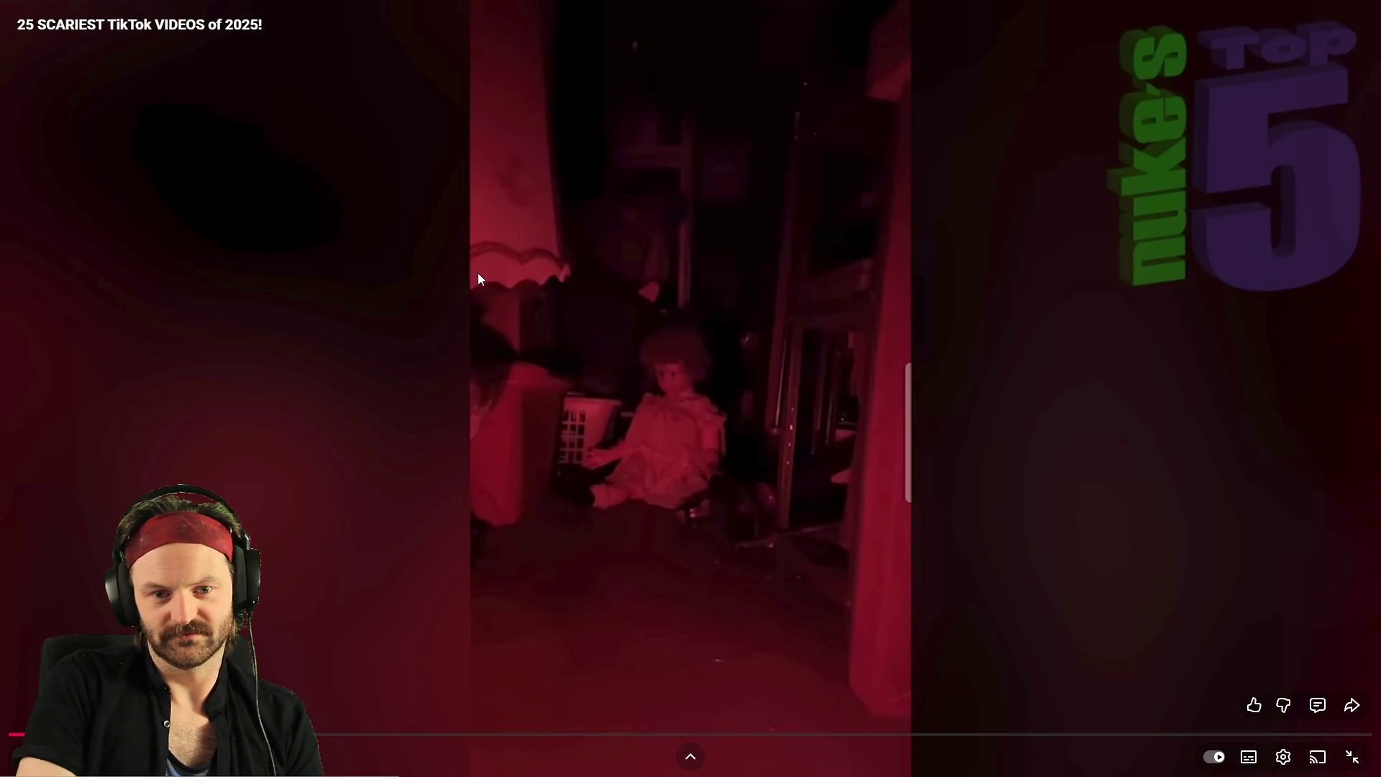
pyautogui.press('Left')
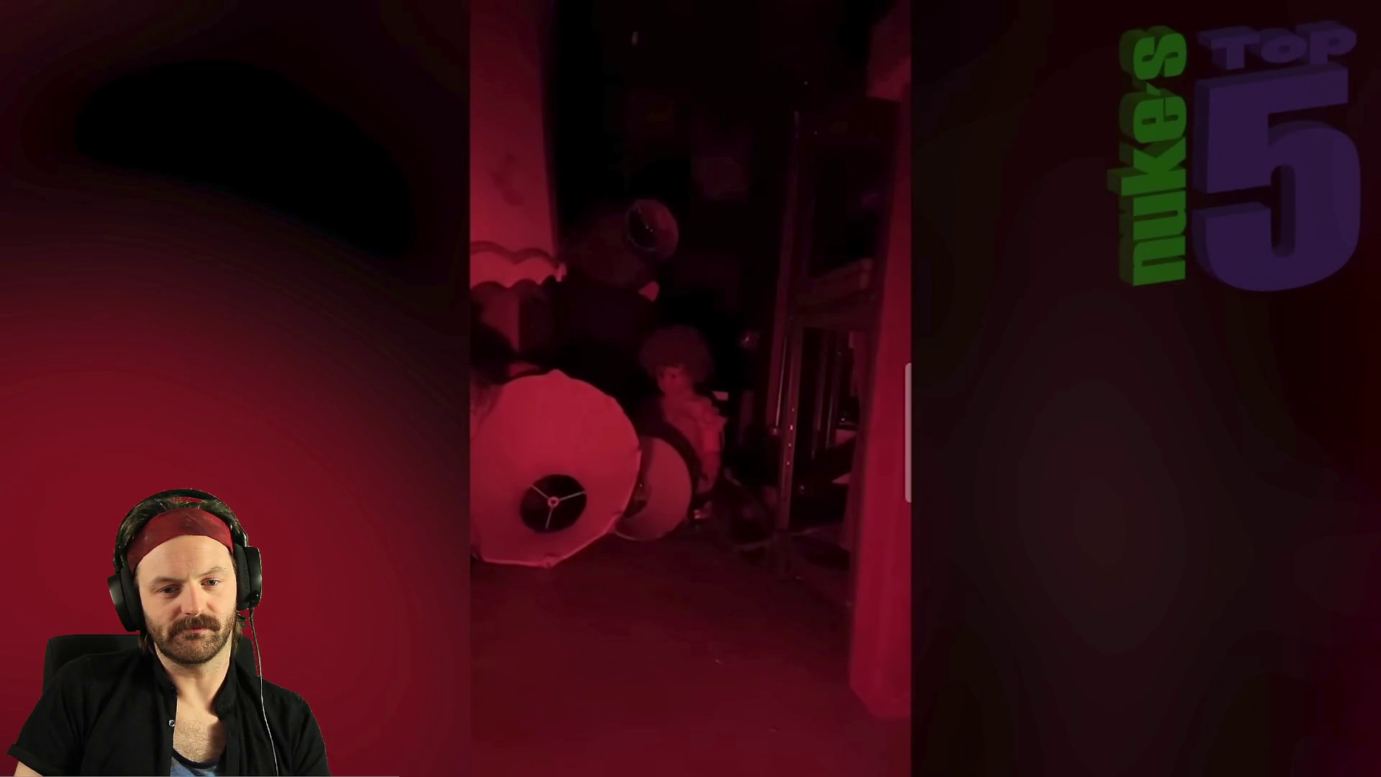
pyautogui.moveTo(282, 543)
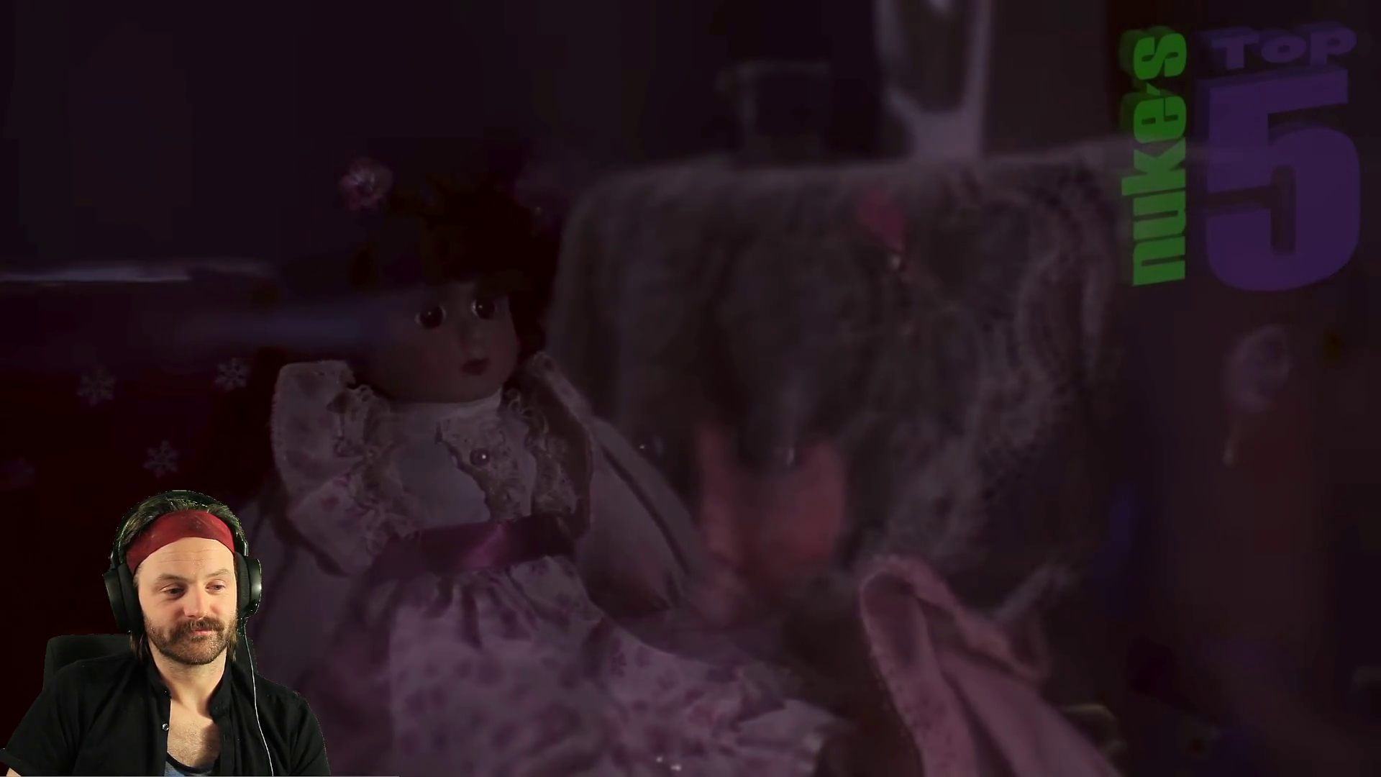
# Pause the compilation on the sticker-covered door clip
pyautogui.moveTo(129, 336)
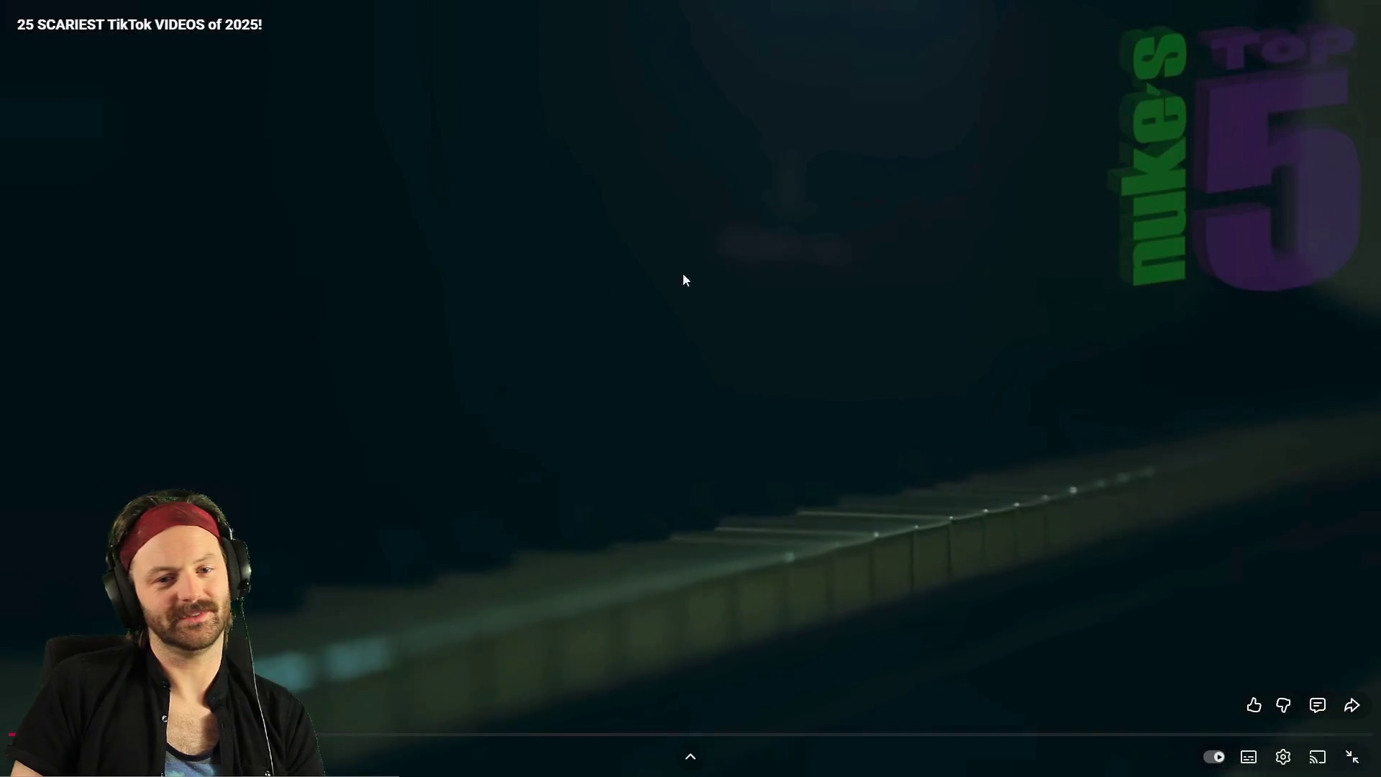
pyautogui.click(679, 209)
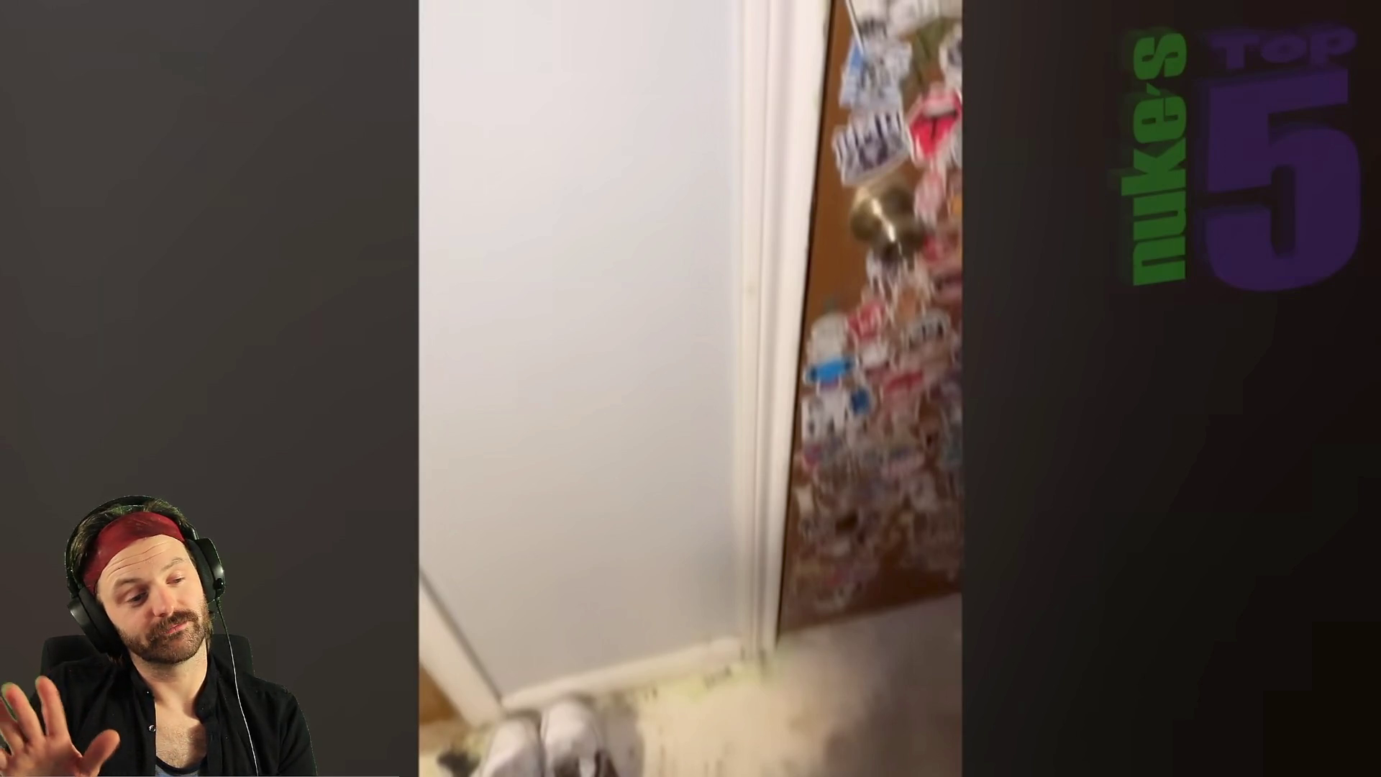
# Resume the video twice, then pause it on the living-room clip with the red cup
pyautogui.moveTo(528, 64)
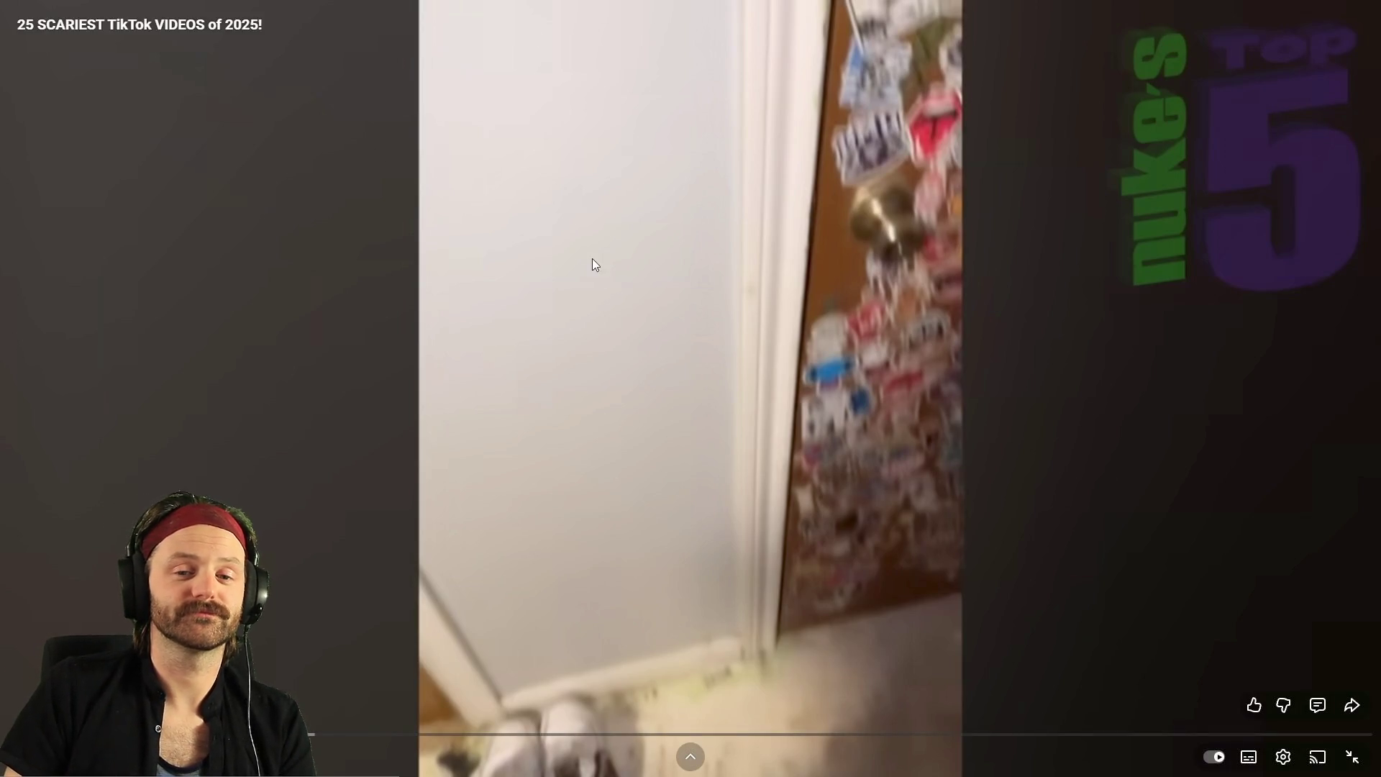
pyautogui.click(555, 199)
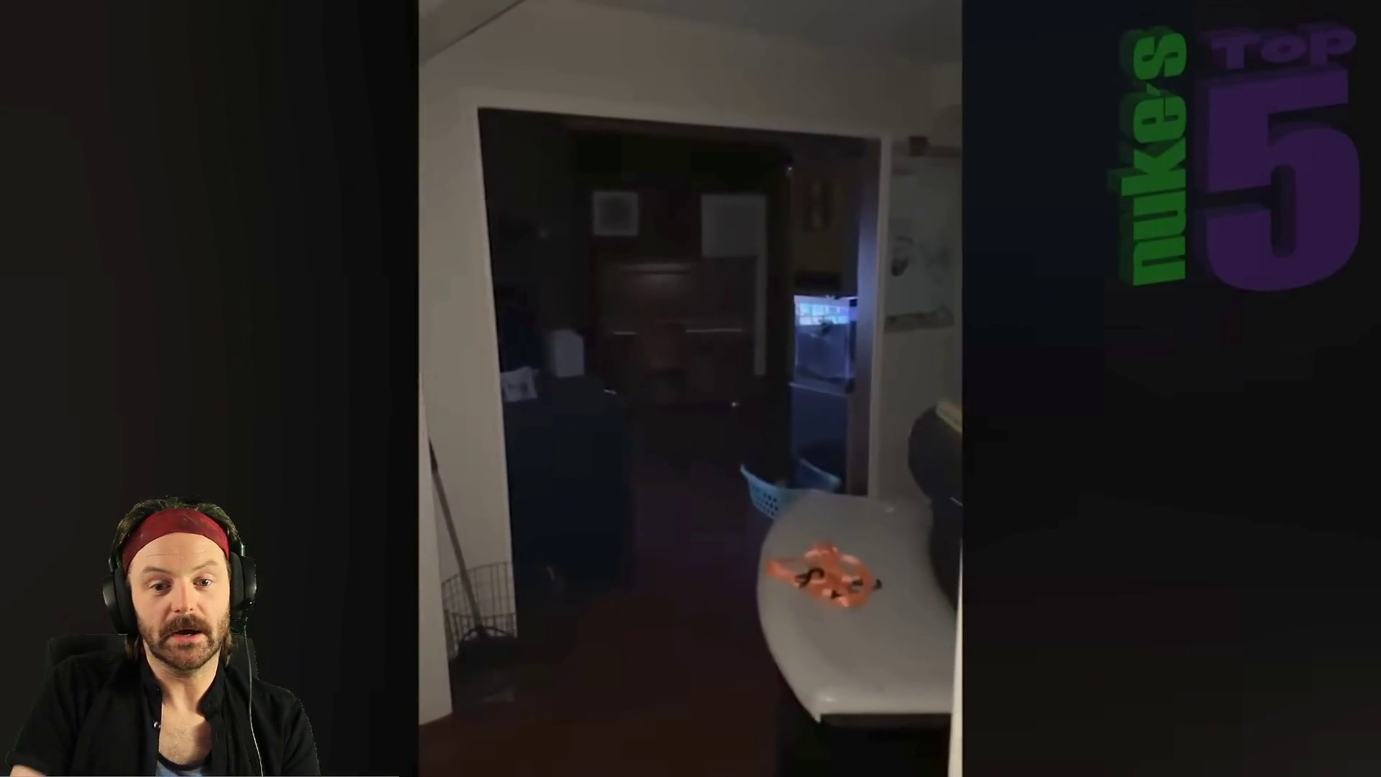
pyautogui.moveTo(354, 244)
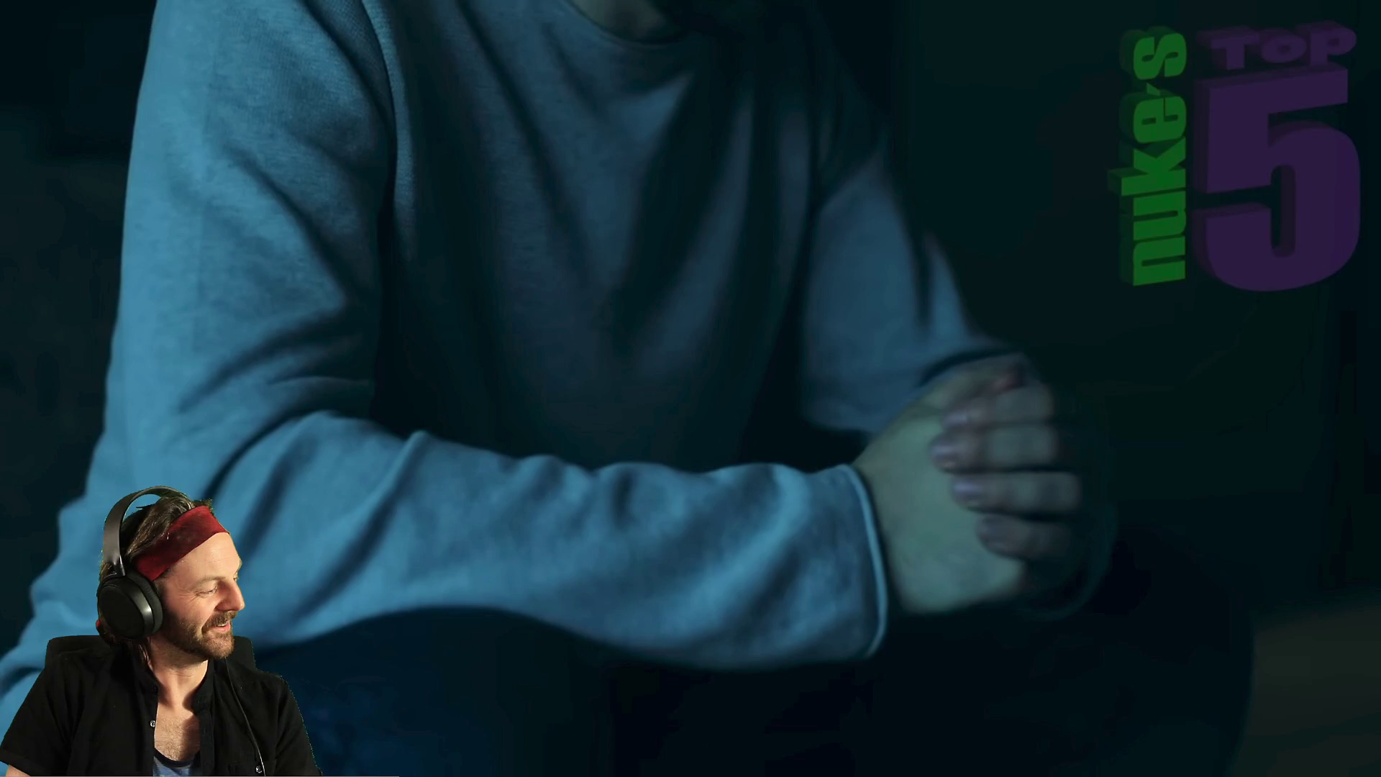
pyautogui.click(403, 234)
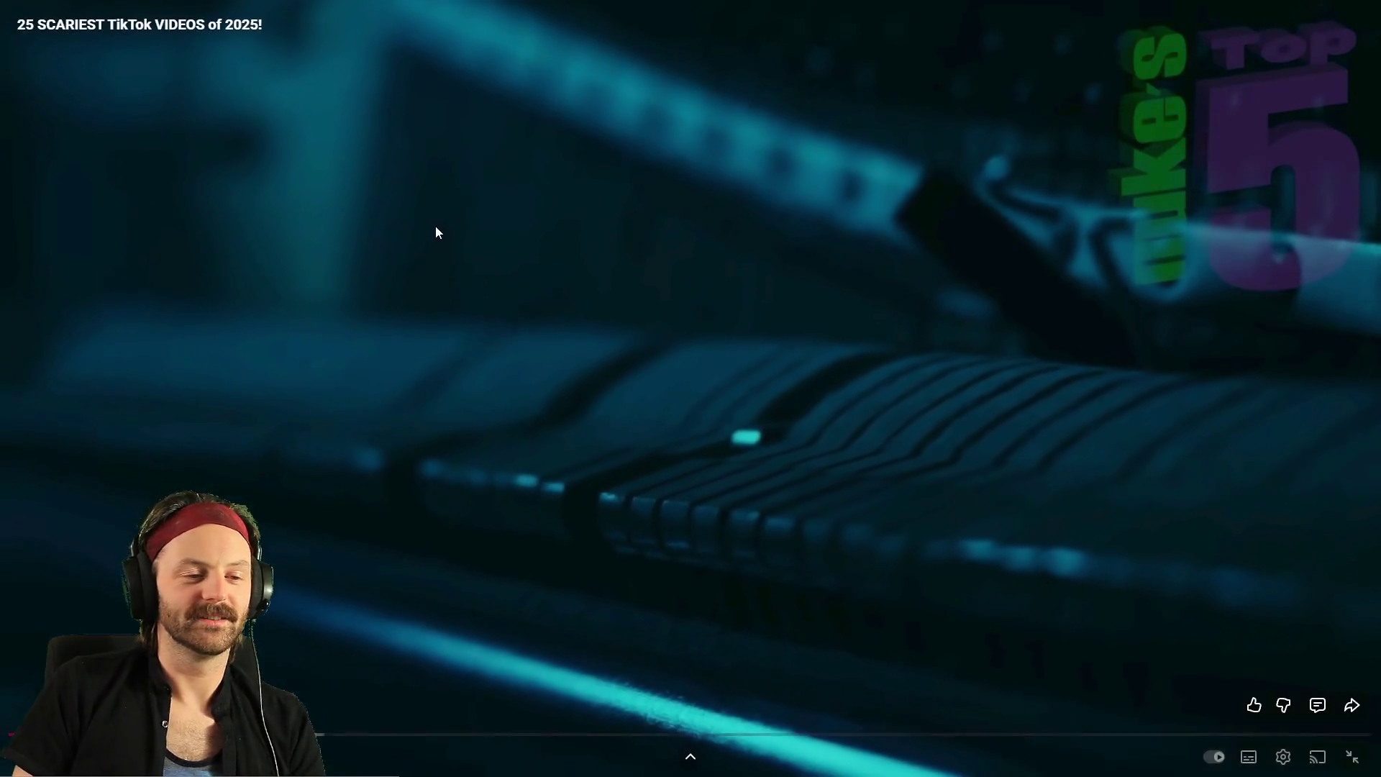
pyautogui.click(434, 226)
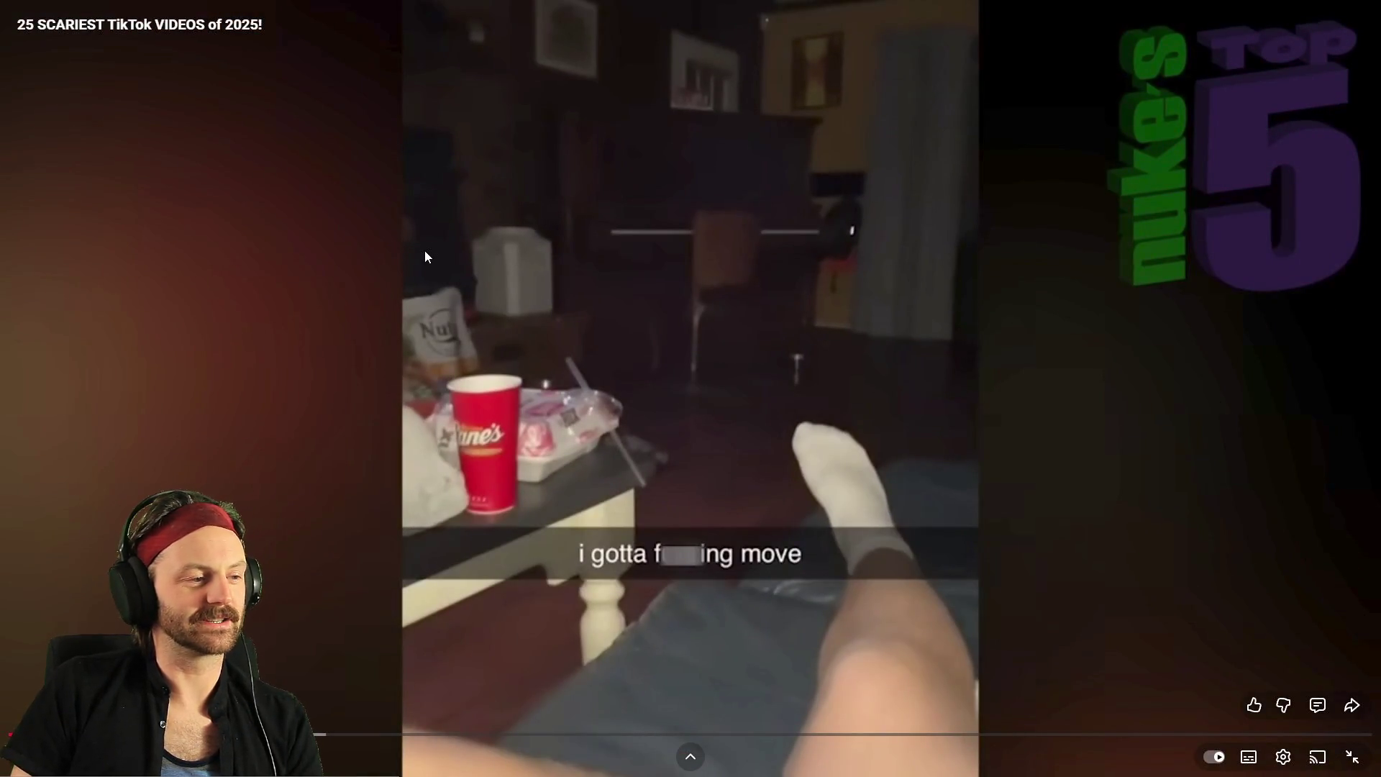
# Resume the compilation and let it play through to entry 20, 'The Thing Down the Hall'
pyautogui.click(476, 262)
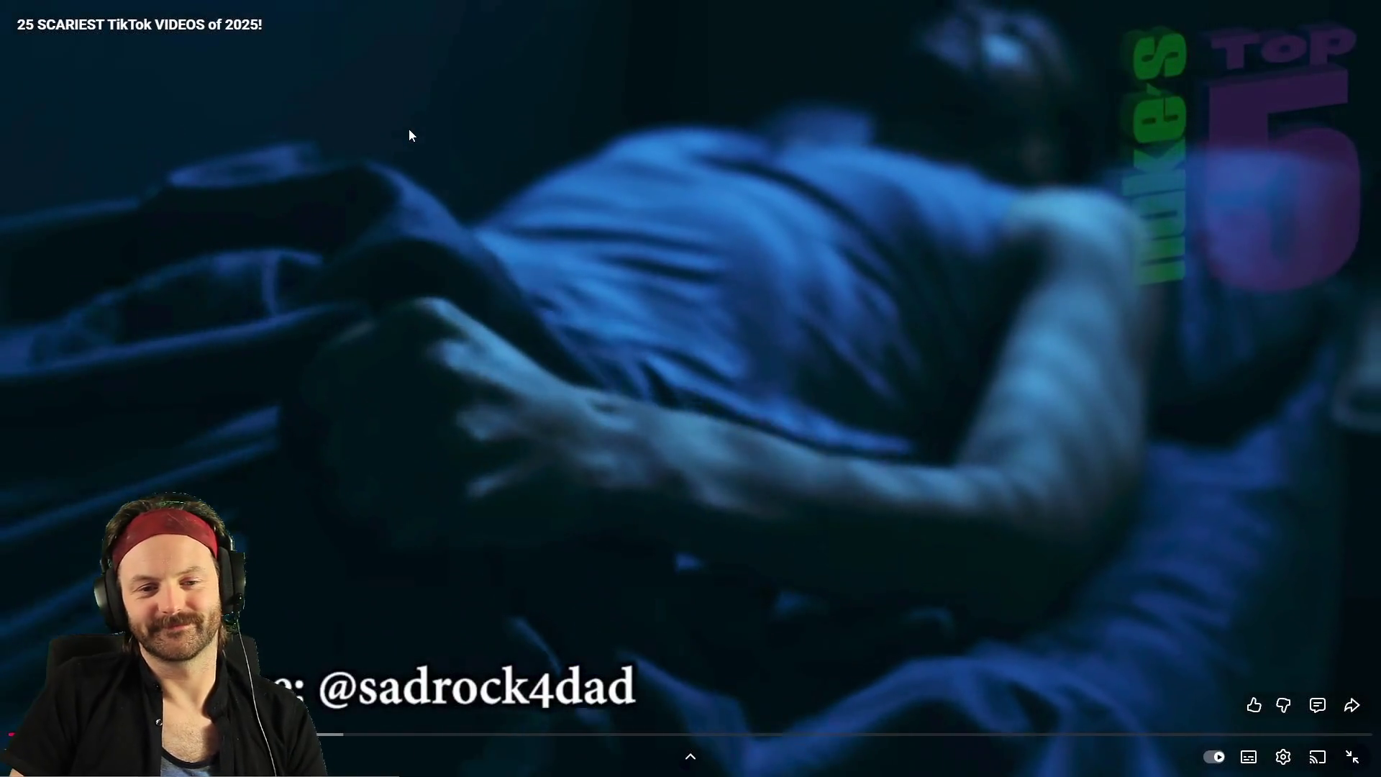
# Pause the video and exit full screen to get back to the Godot editor
pyautogui.click(351, 471)
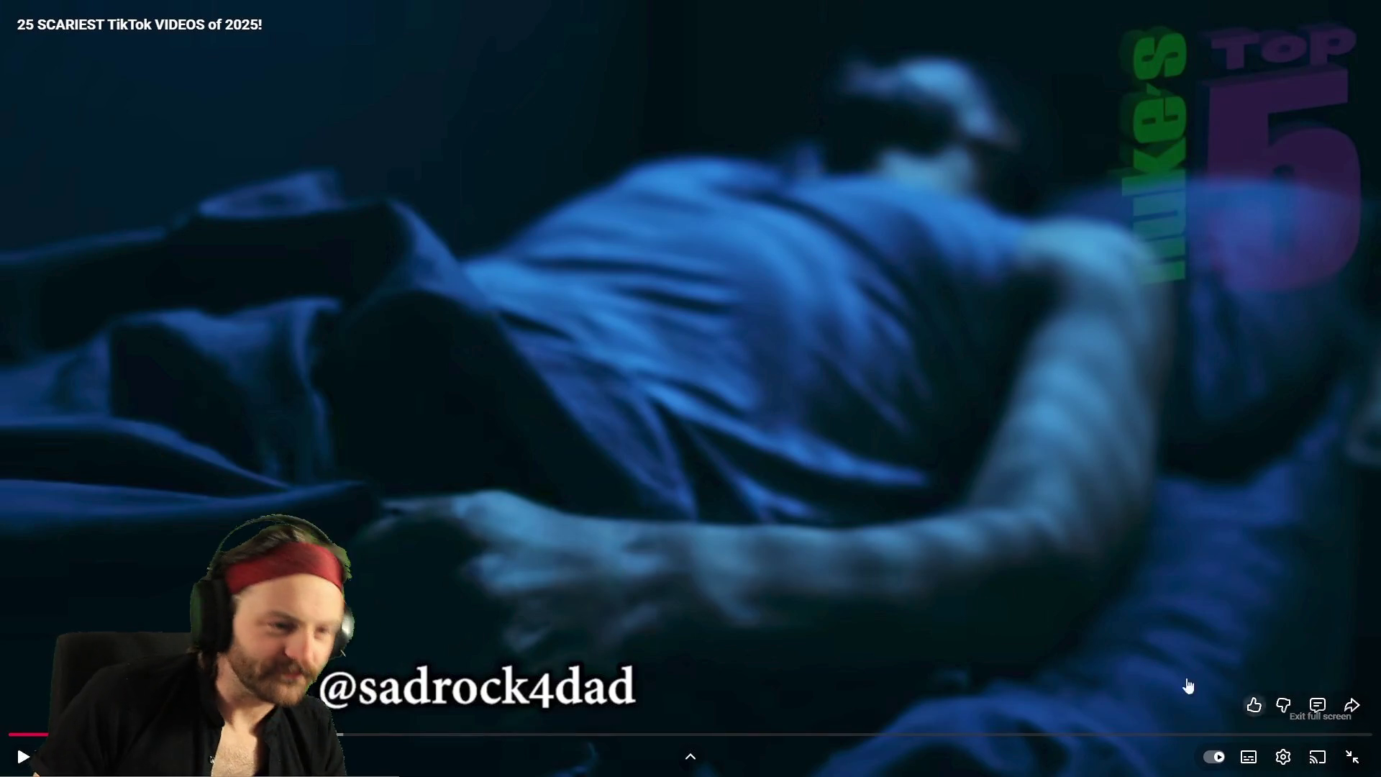
pyautogui.click(555, 422)
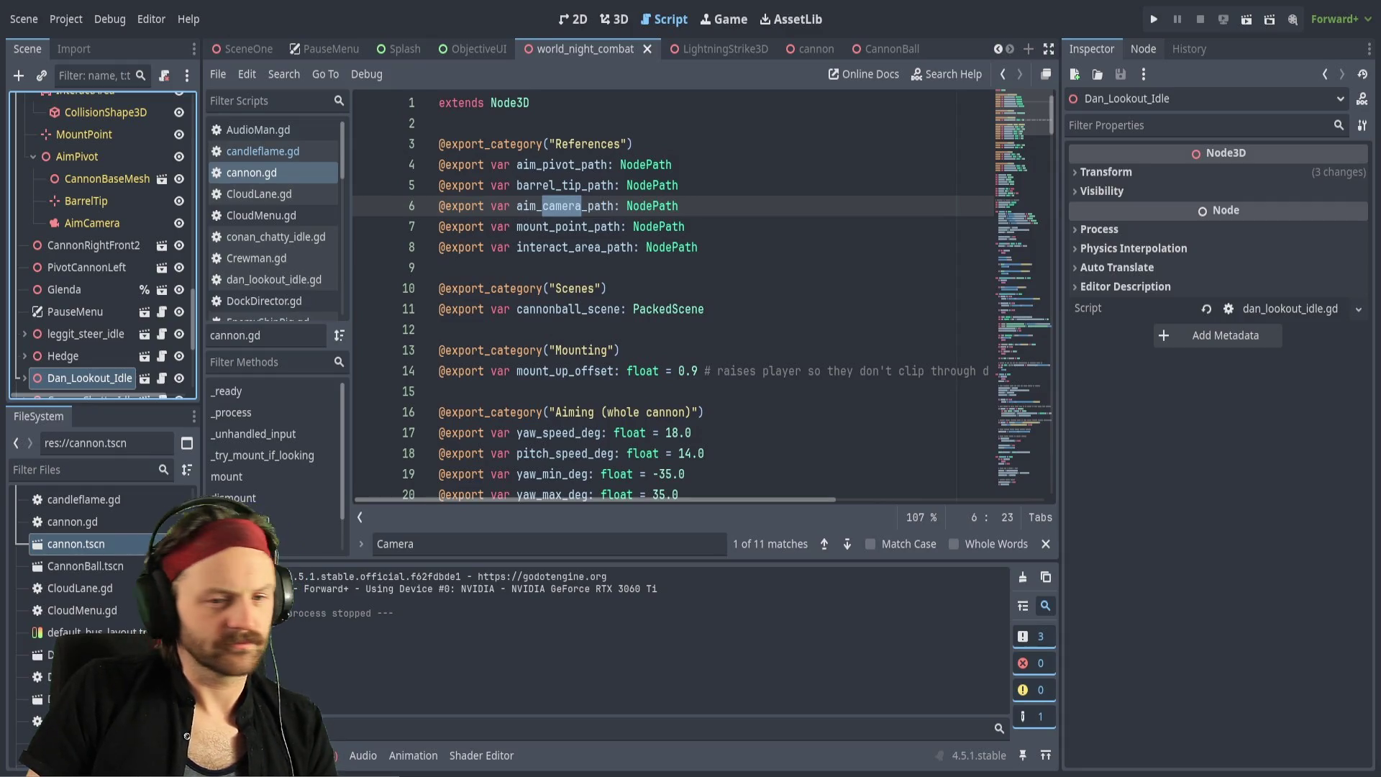
# Scroll the FileSystem dock and expand the res://assets folder
pyautogui.scroll(-10, 100, 561)
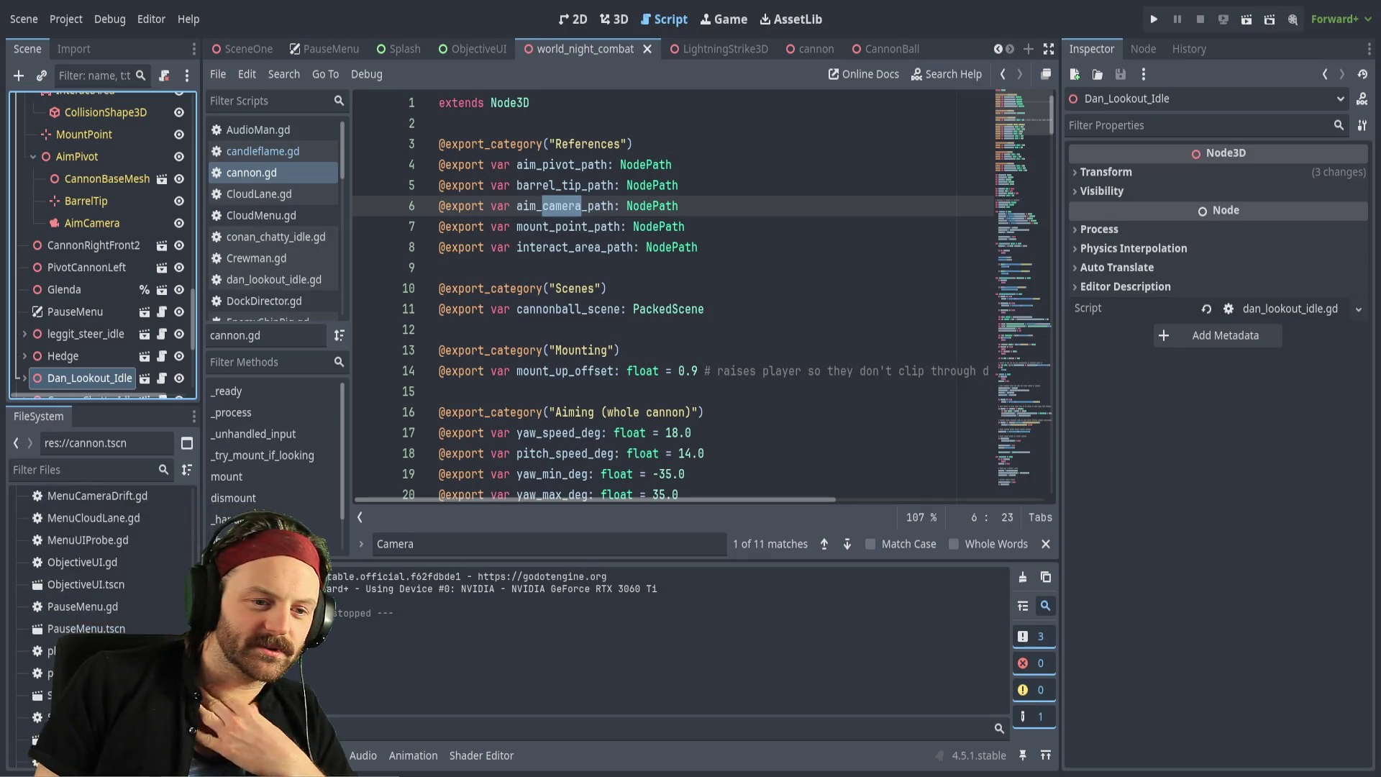
pyautogui.scroll(-10, 100, 561)
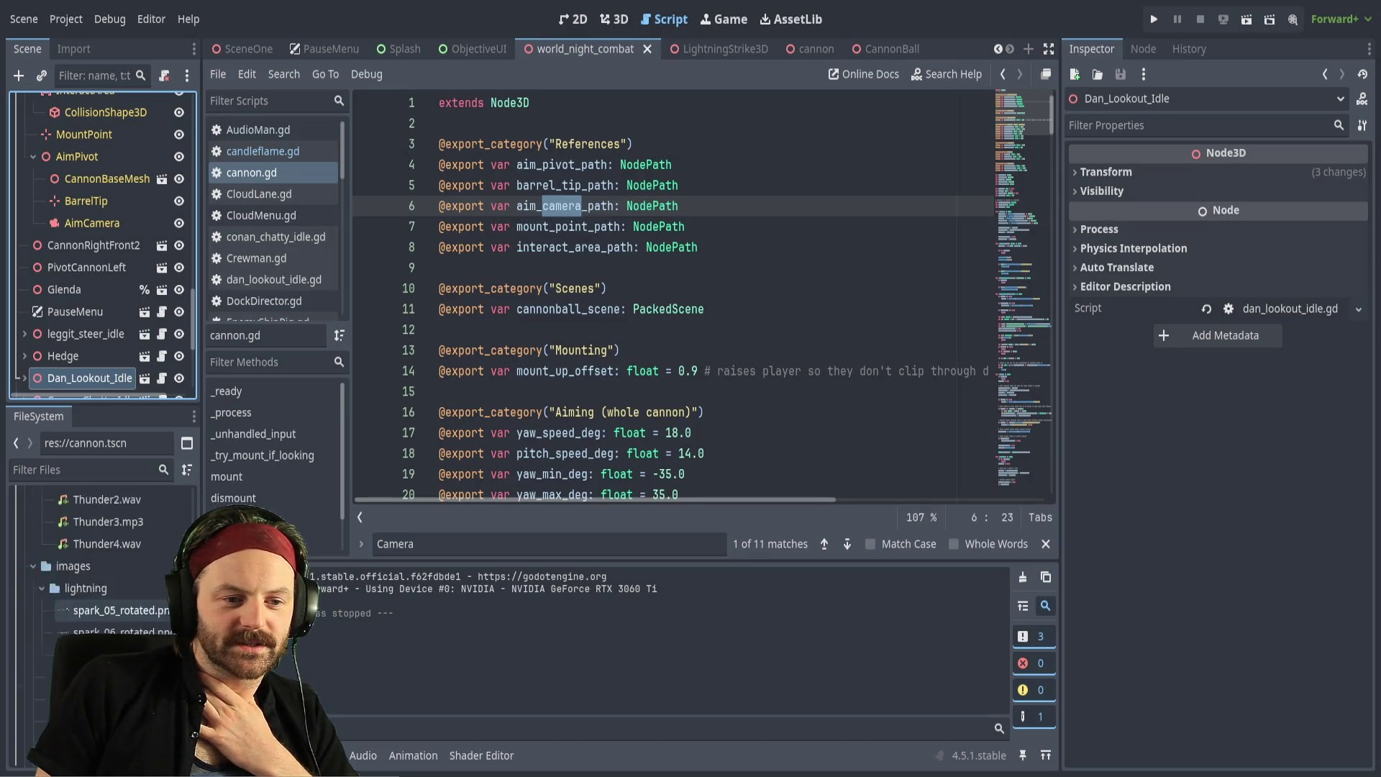
pyautogui.scroll(15, 100, 561)
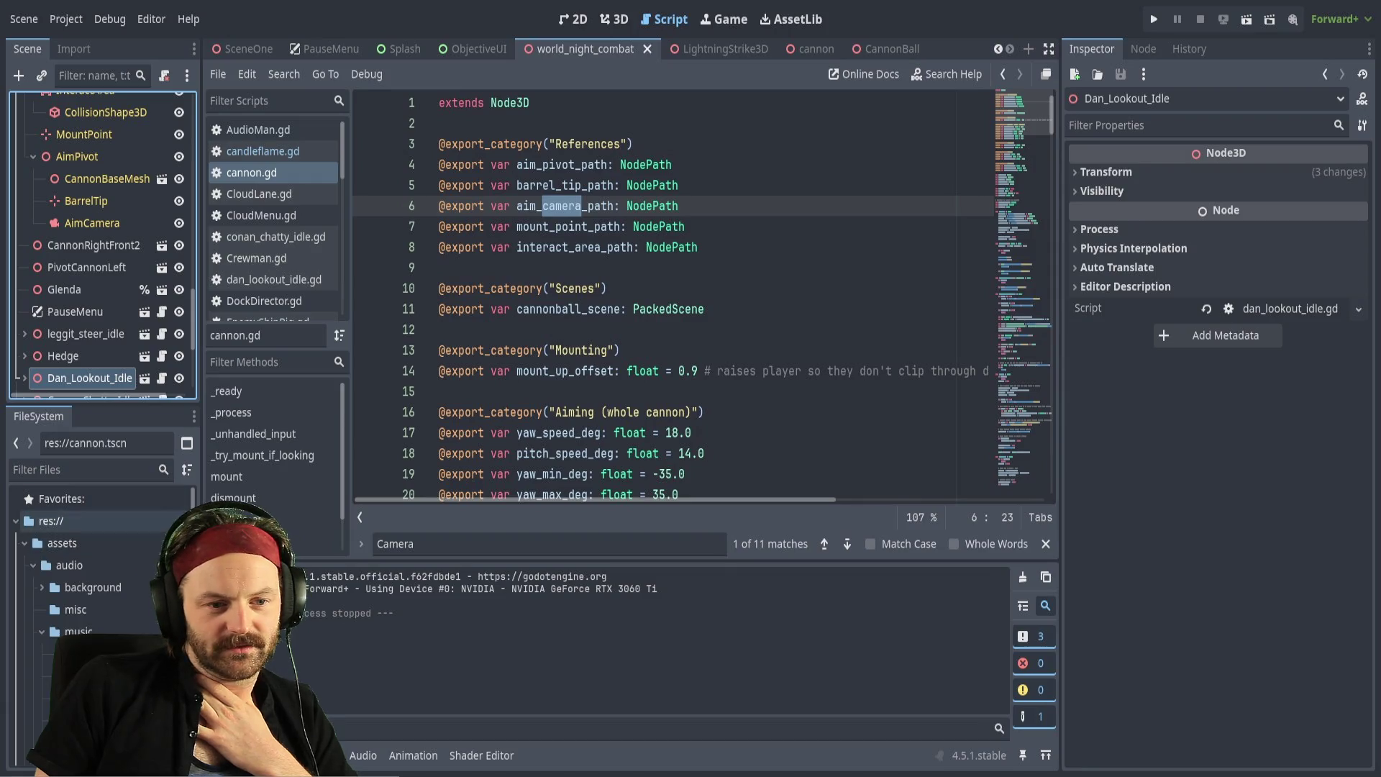
pyautogui.scroll(-10, 29, 575)
pyautogui.scroll(-4, 37, 646)
pyautogui.scroll(10, 41, 633)
pyautogui.scroll(1, 42, 626)
pyautogui.click(29, 544)
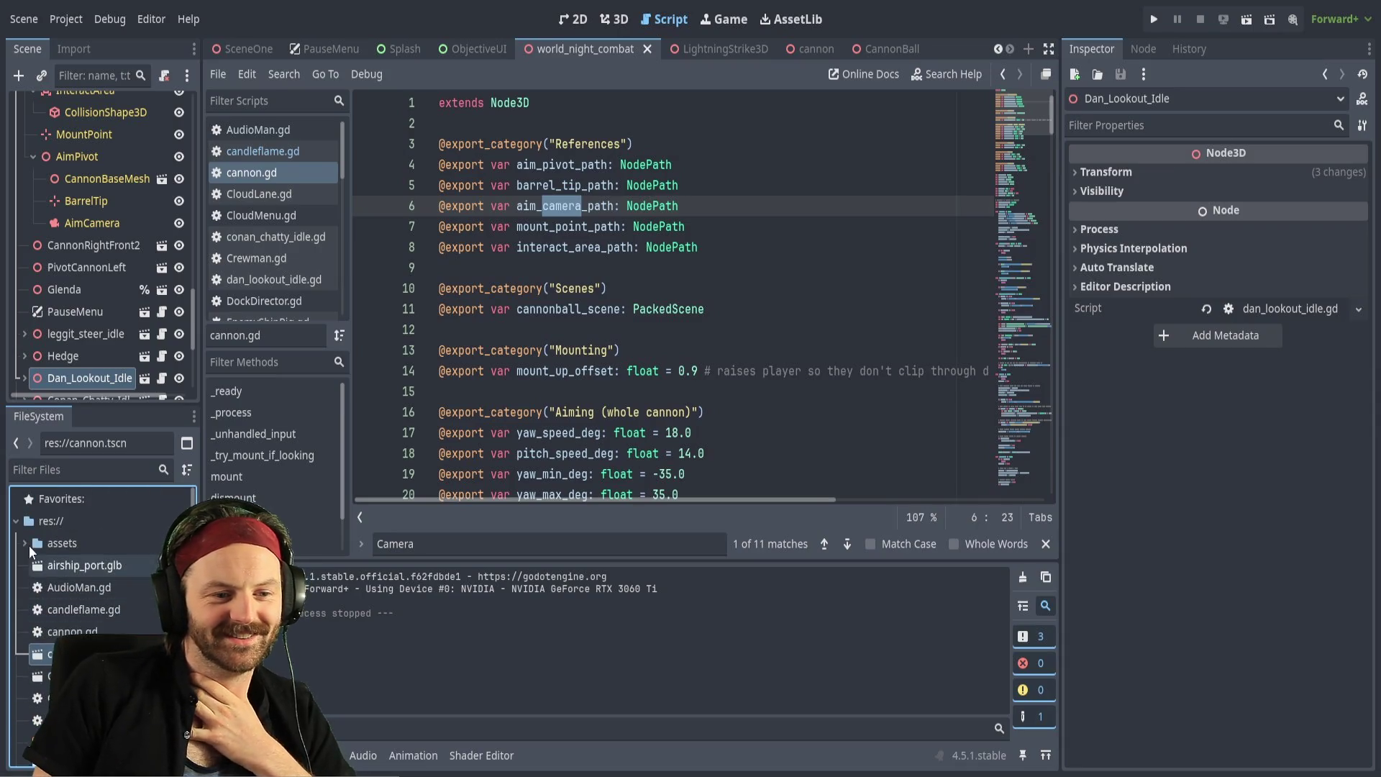
pyautogui.scroll(-5, 72, 584)
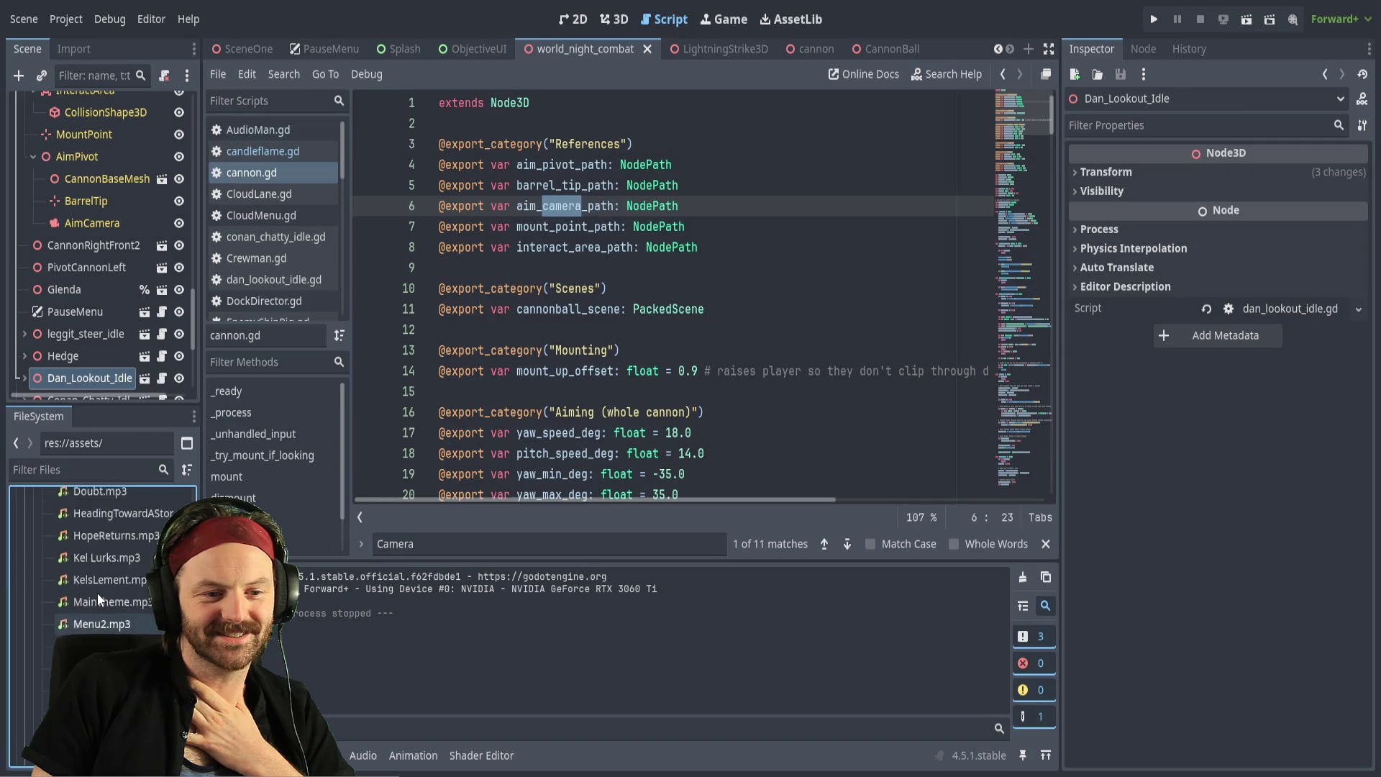
pyautogui.scroll(2, 40, 547)
# Collapse the music, images and audio folders and launch the game for a playtest
pyautogui.click(42, 530)
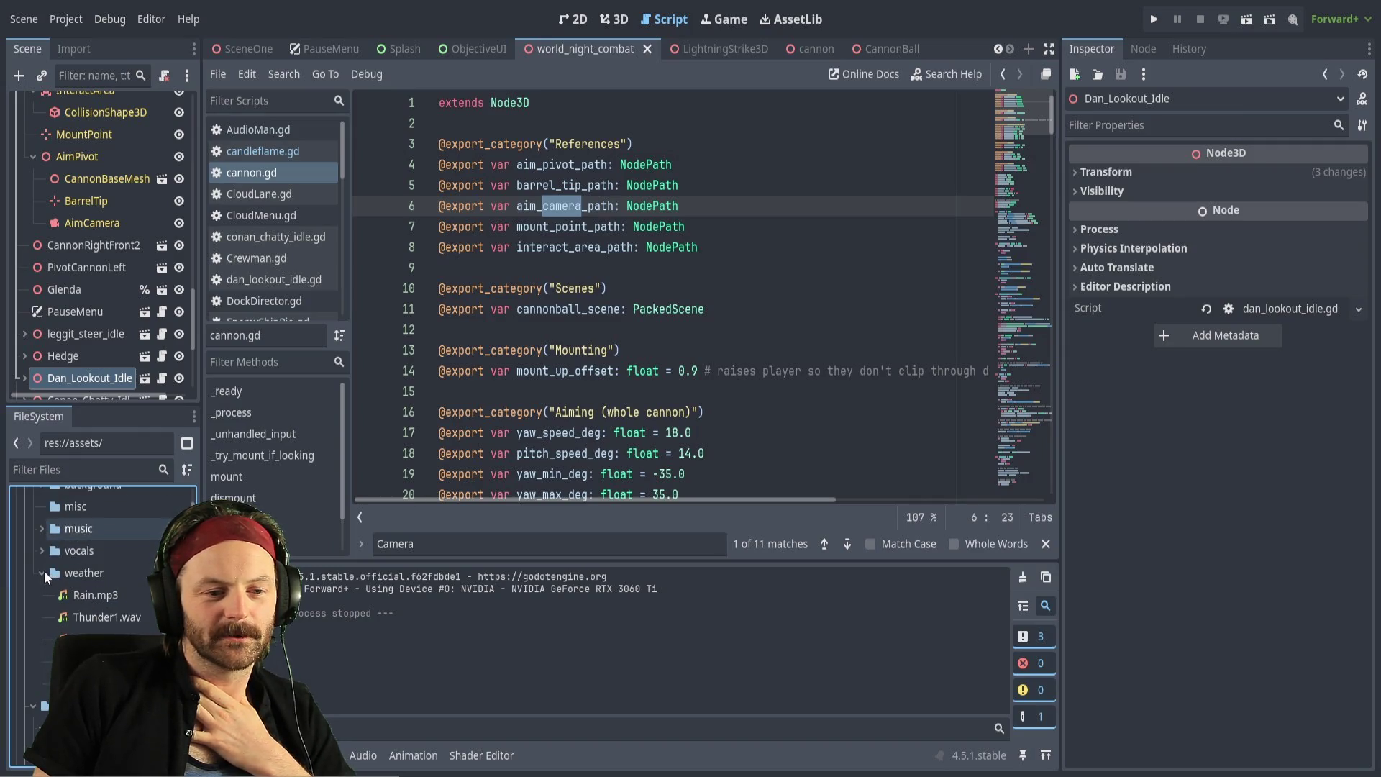
pyautogui.scroll(3, 72, 584)
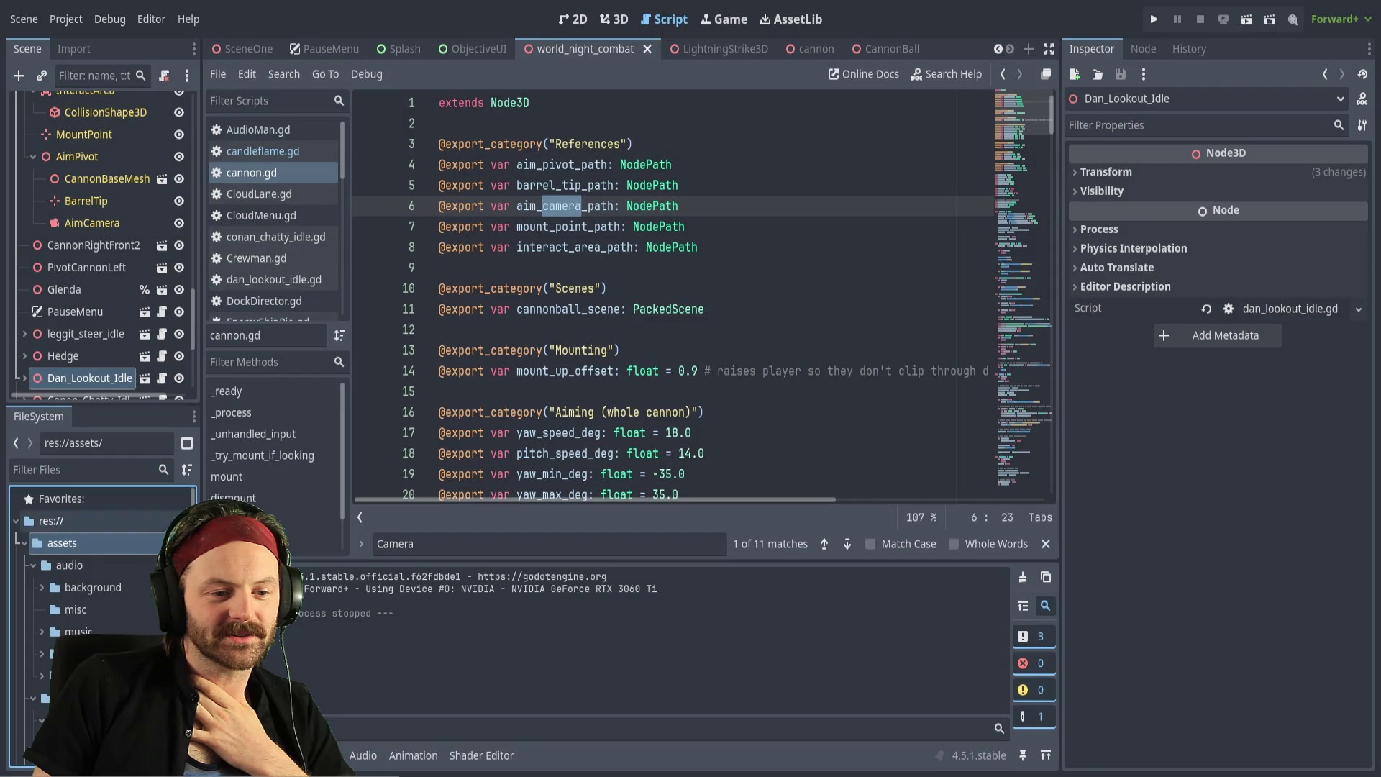
pyautogui.scroll(-1, 81, 631)
pyautogui.scroll(-3, 46, 661)
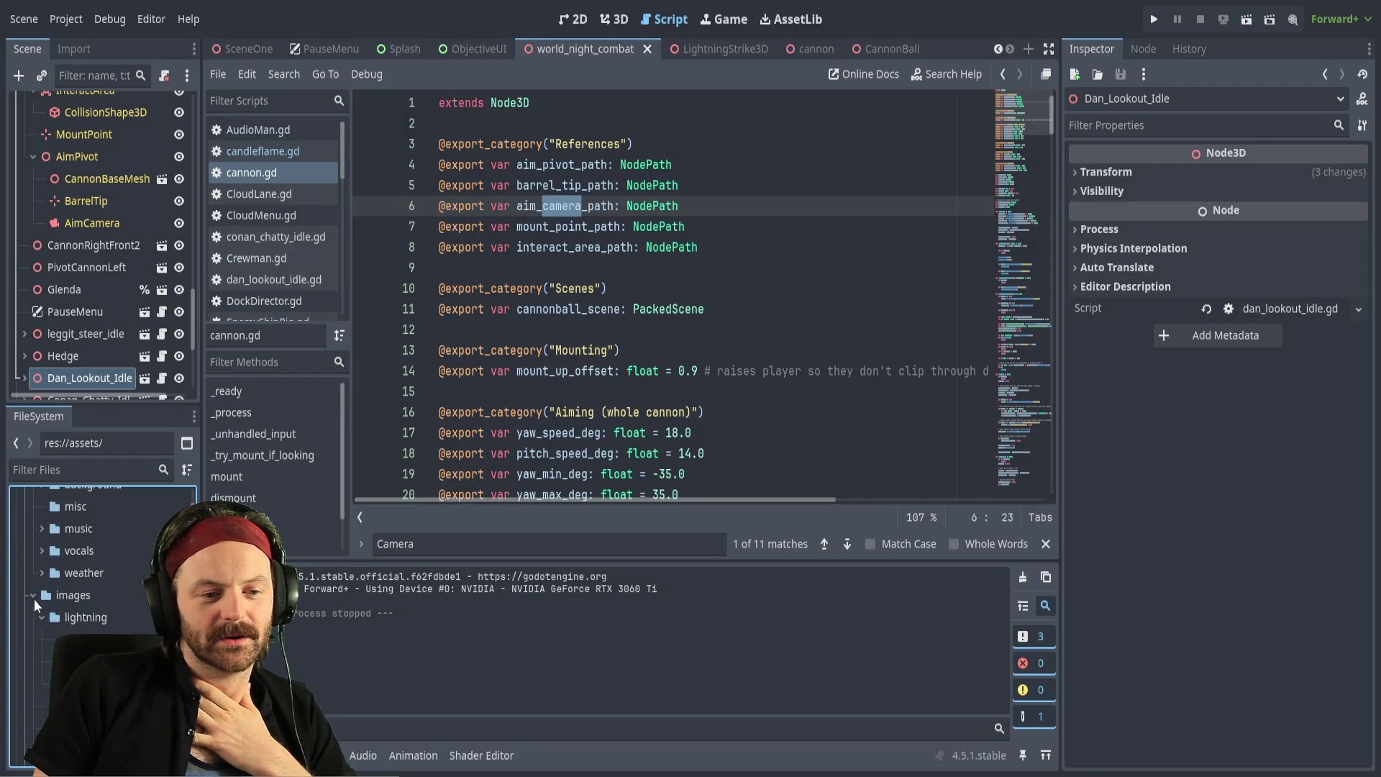
pyautogui.click(31, 617)
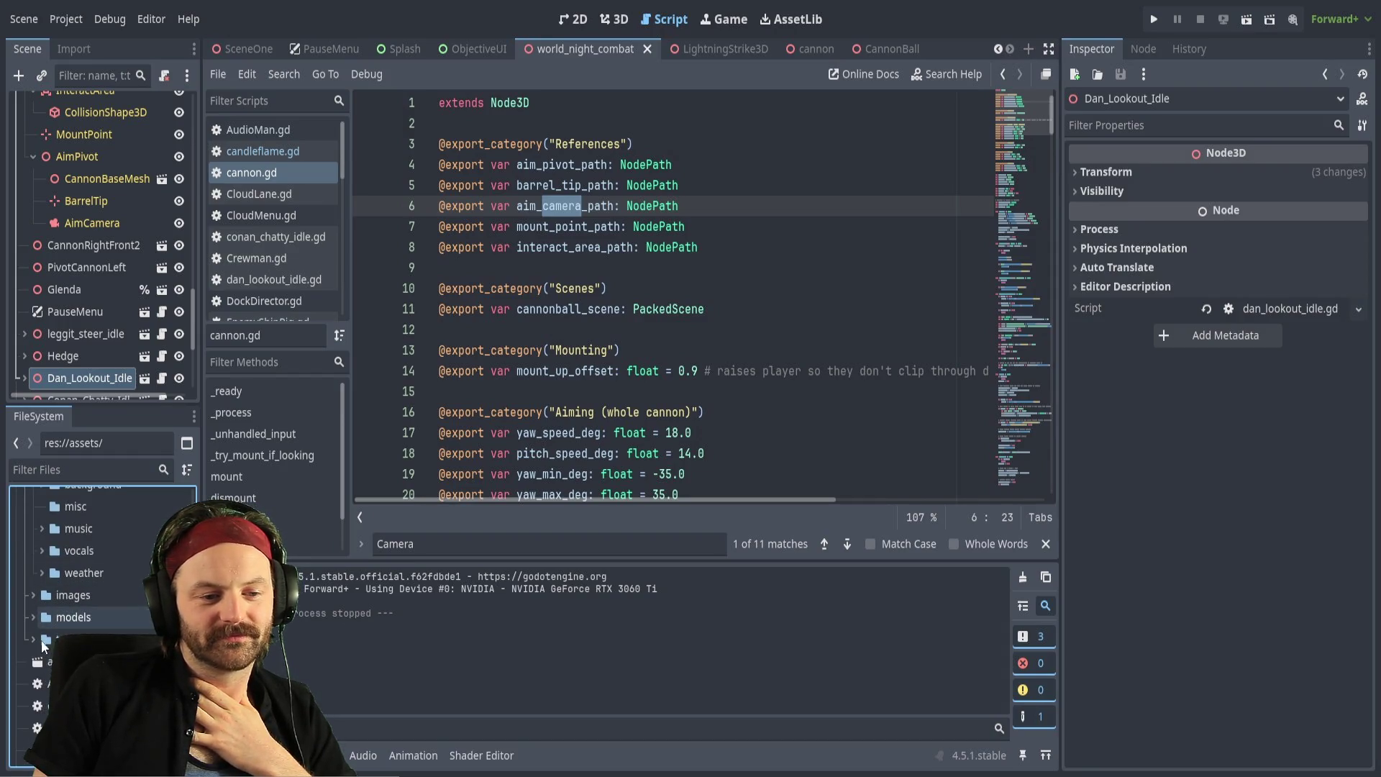
pyautogui.scroll(3, 79, 595)
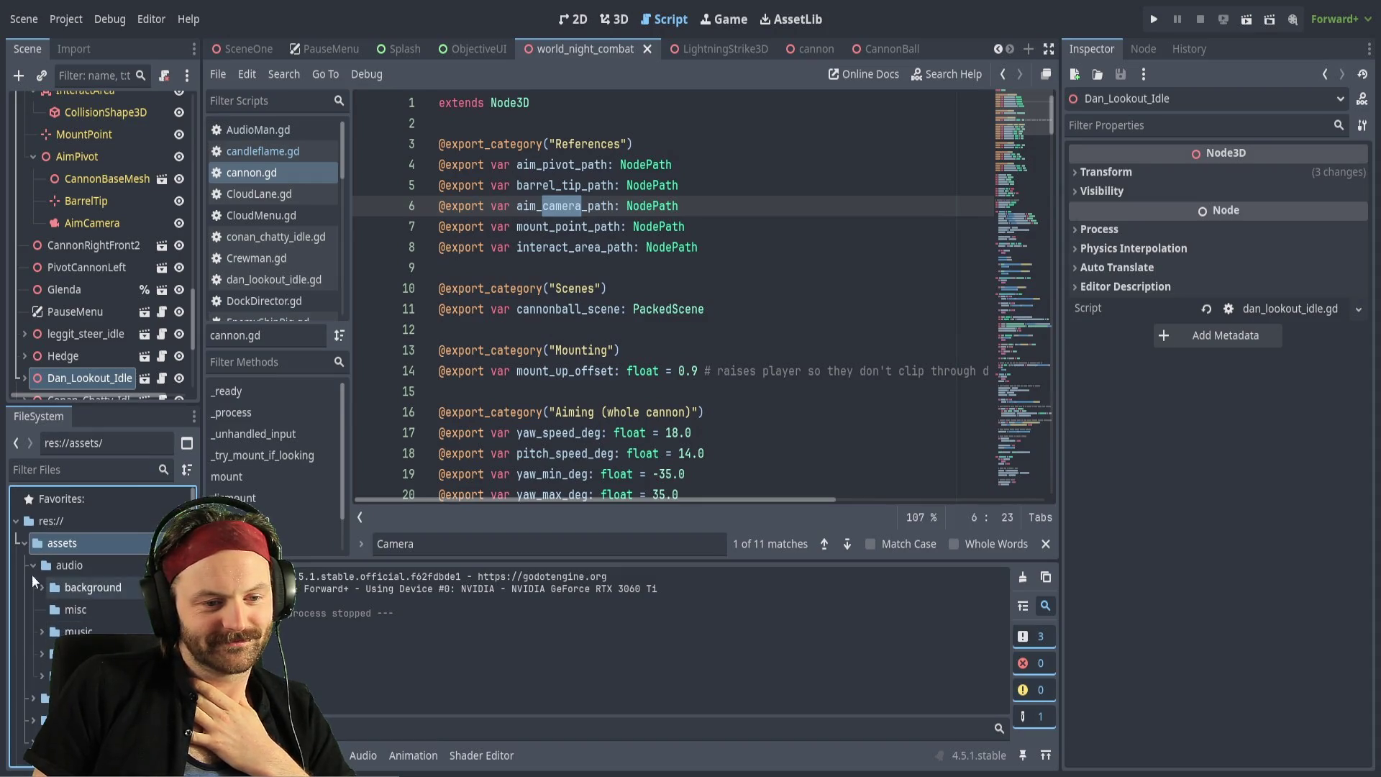
pyautogui.click(32, 567)
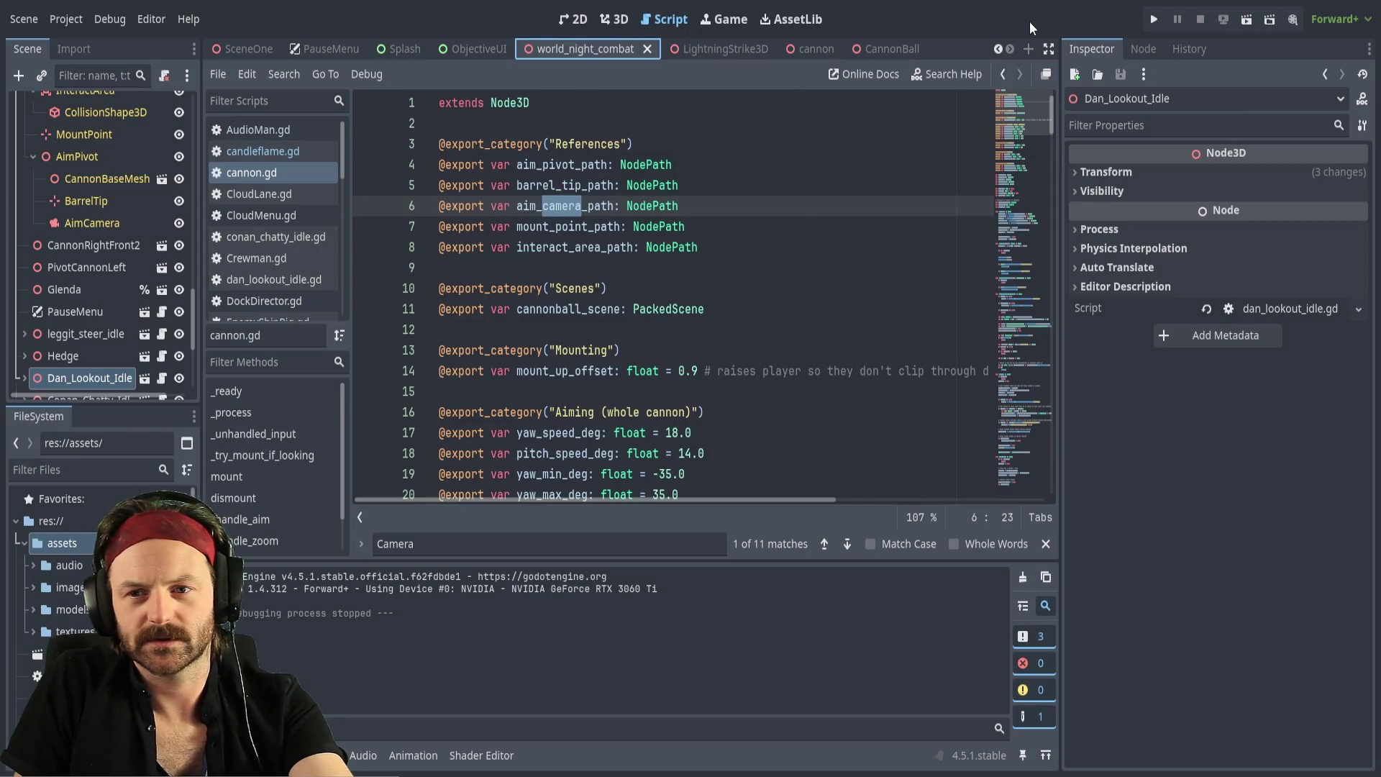
pyautogui.click(1153, 19)
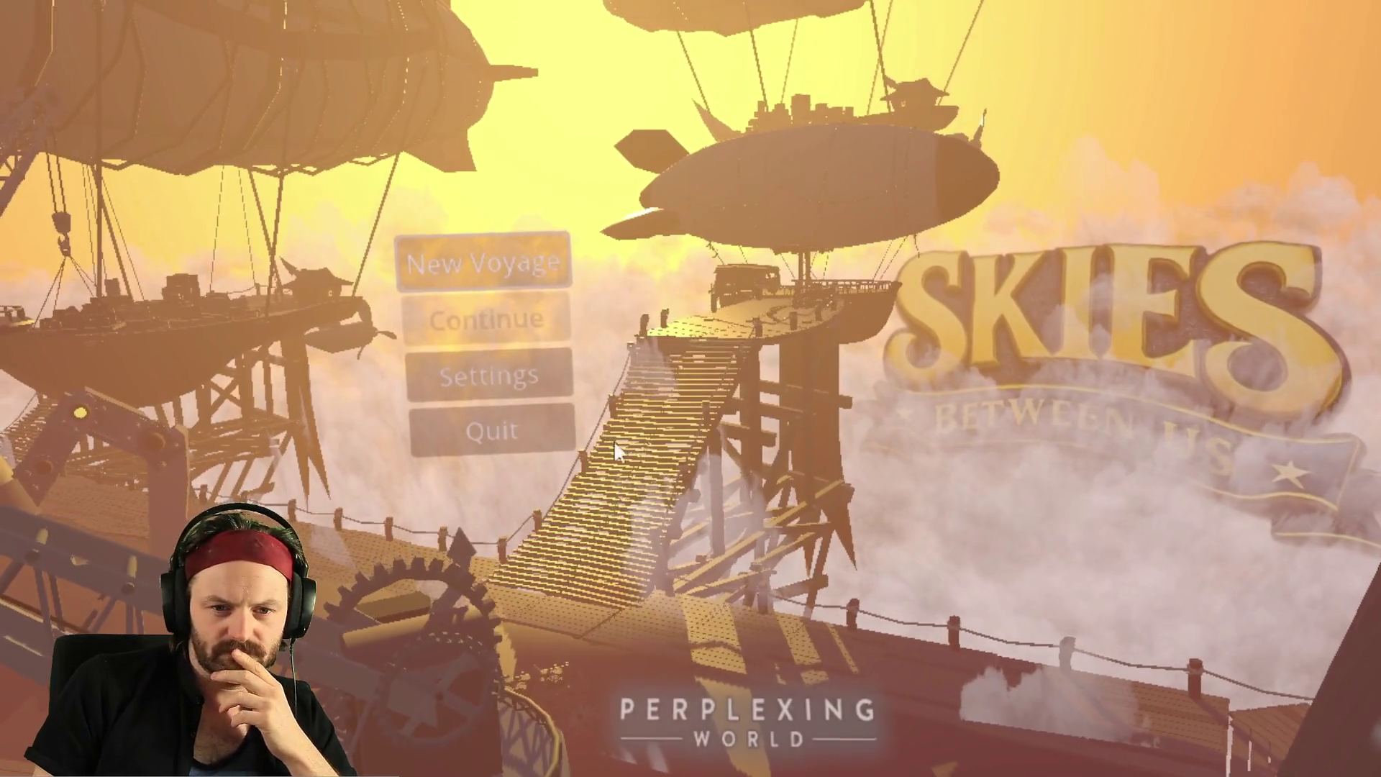
# Start a new voyage from the Skies Between Us title menu
pyautogui.click(541, 255)
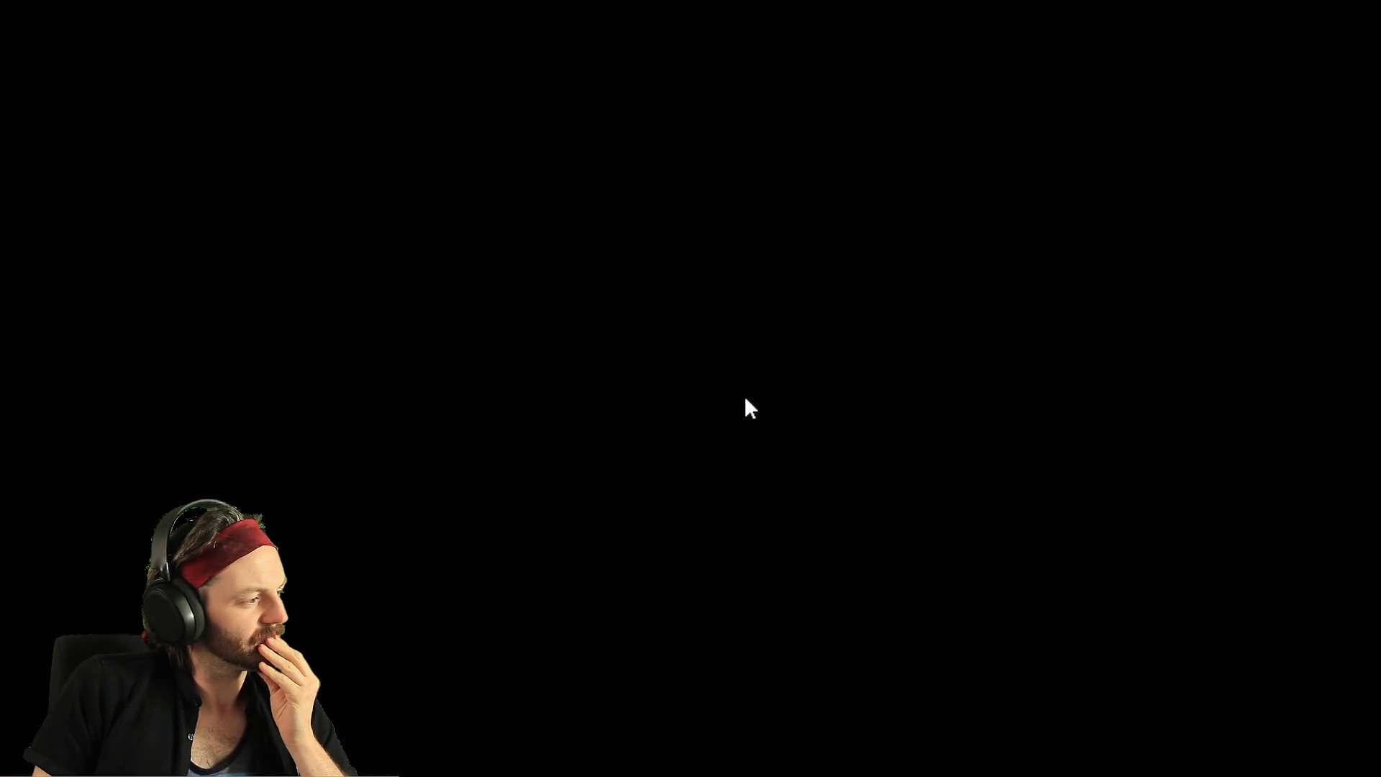
# Walk through the door onto the ship deck and around the mast toward the railing
pyautogui.press('w')
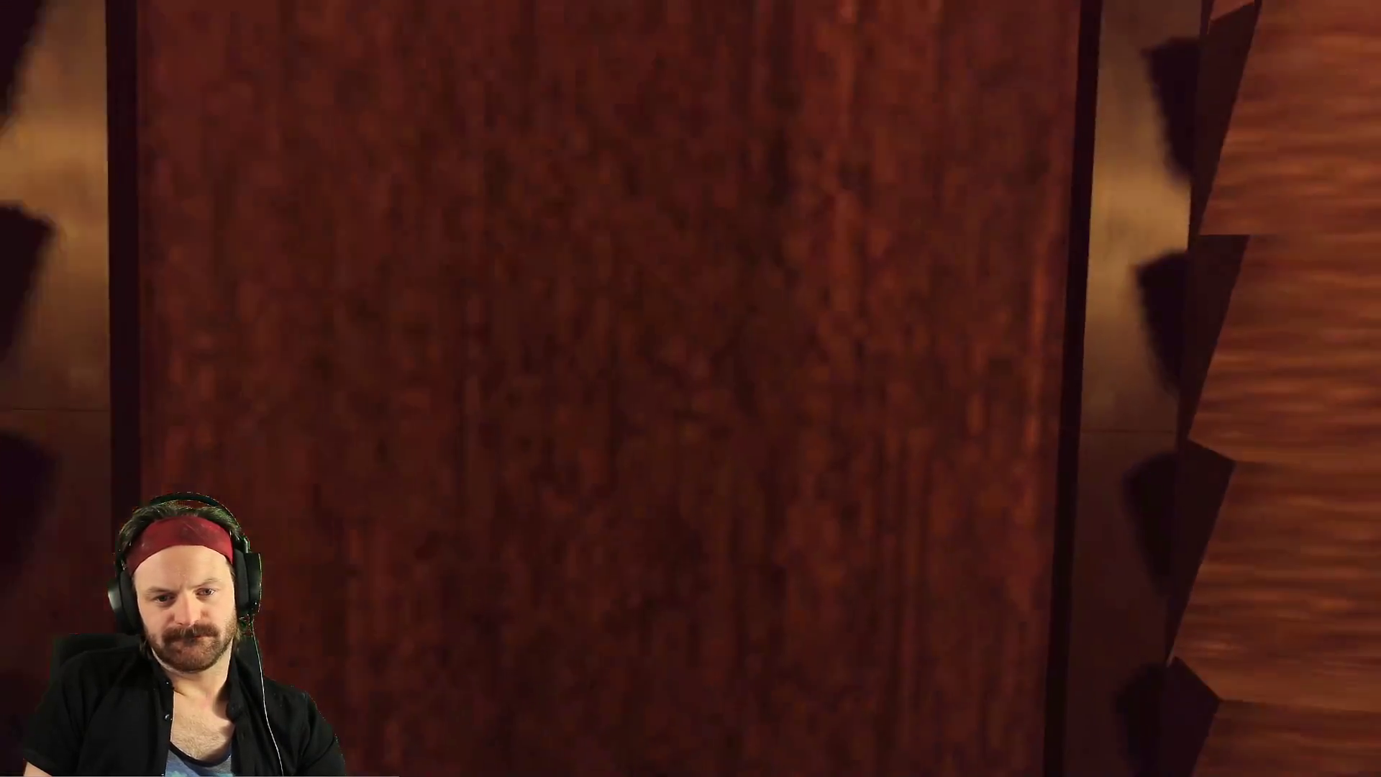
pyautogui.click(691, 389)
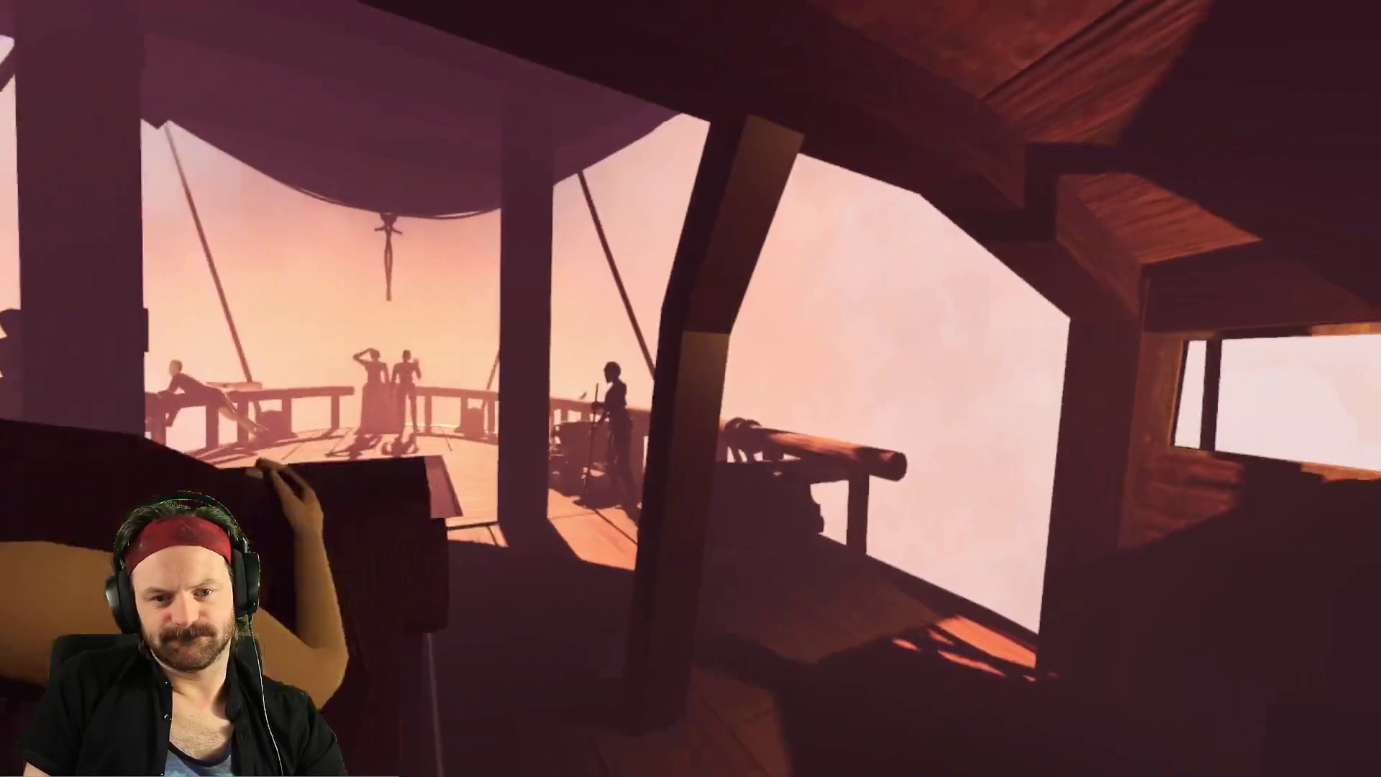
pyautogui.press('w')
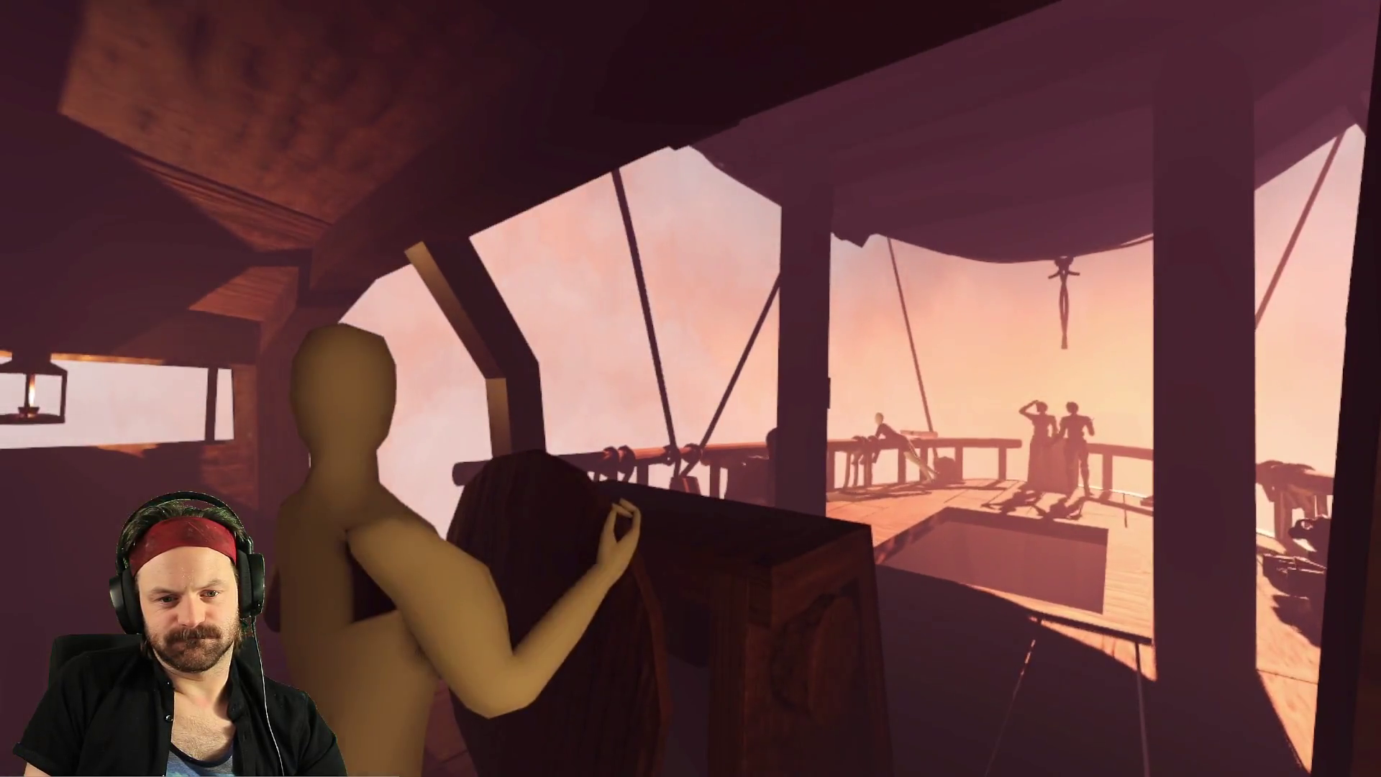
pyautogui.press('w')
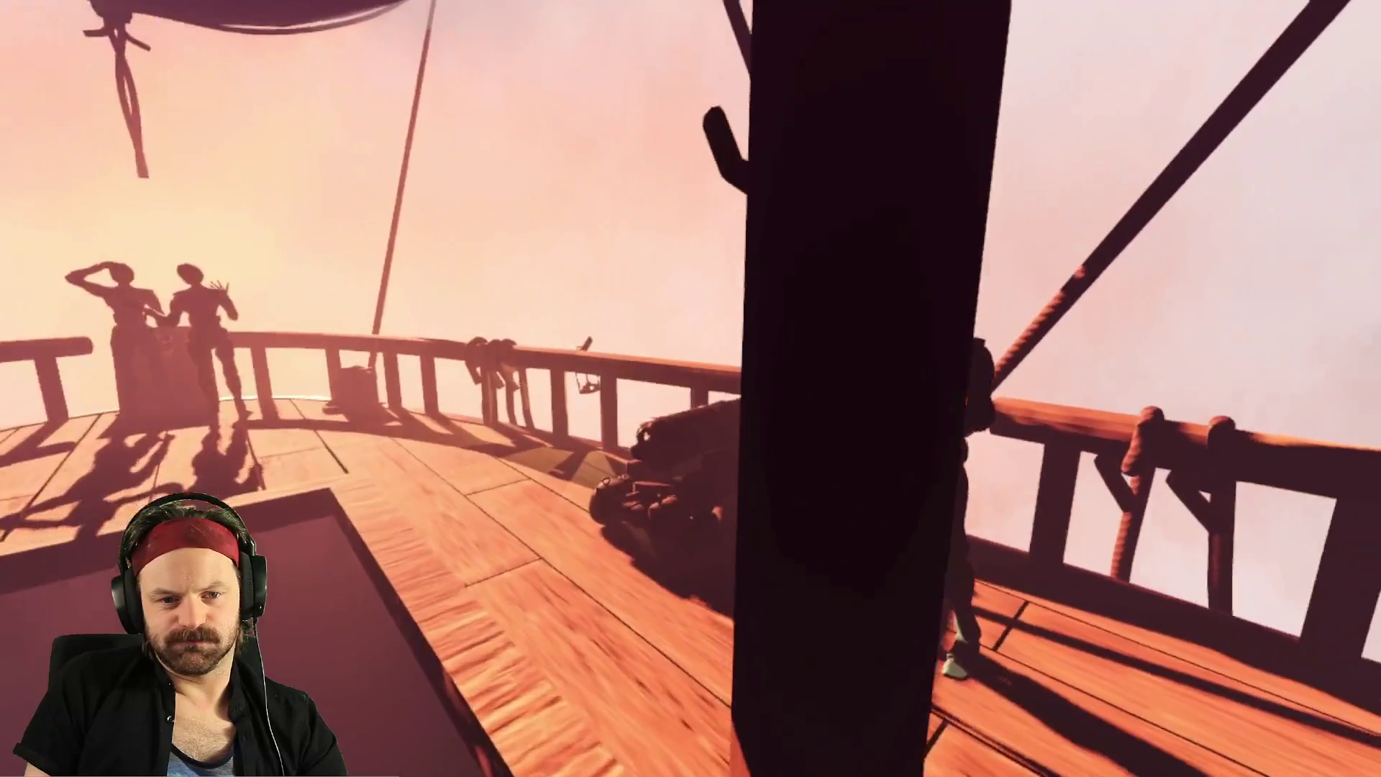
pyautogui.press('w')
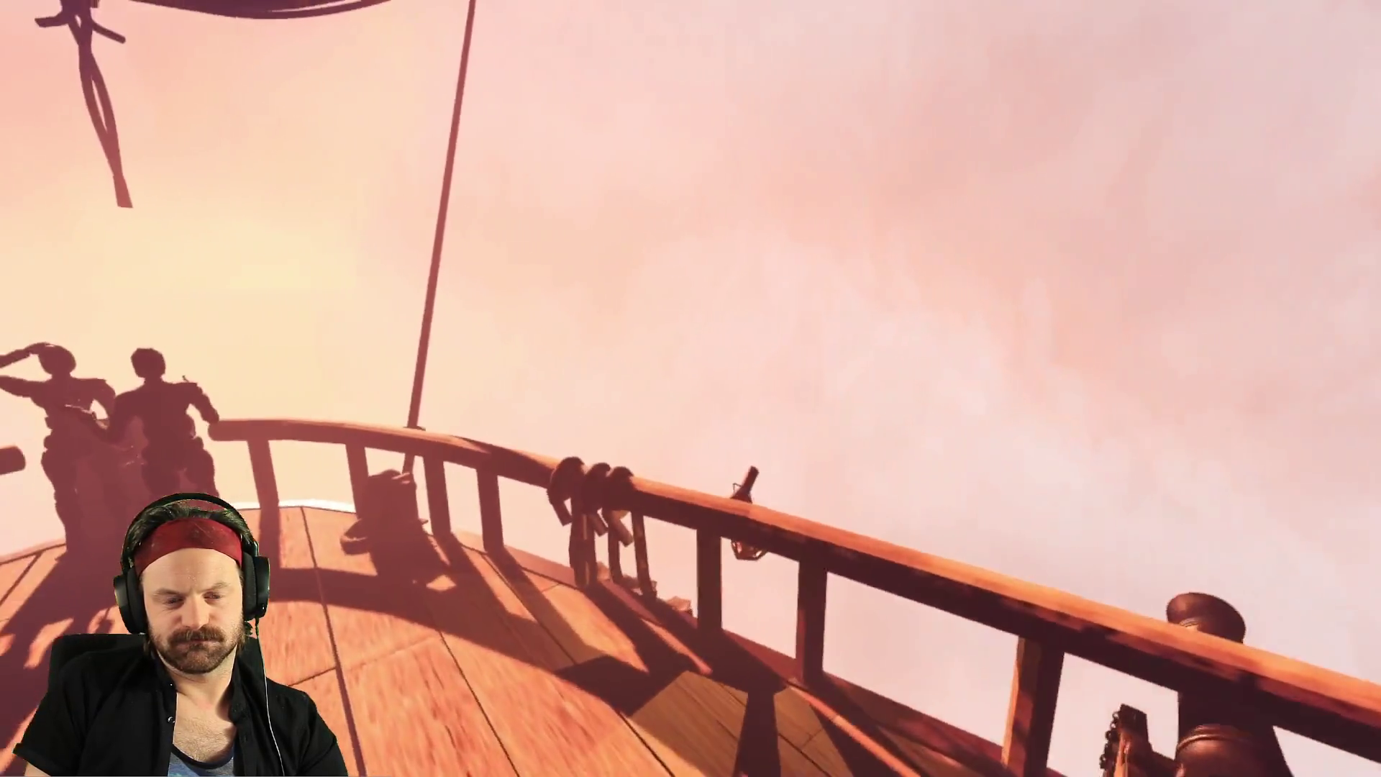
# Check the railing cannon and the figures at the bow, then stop the game with F8
pyautogui.press('w')
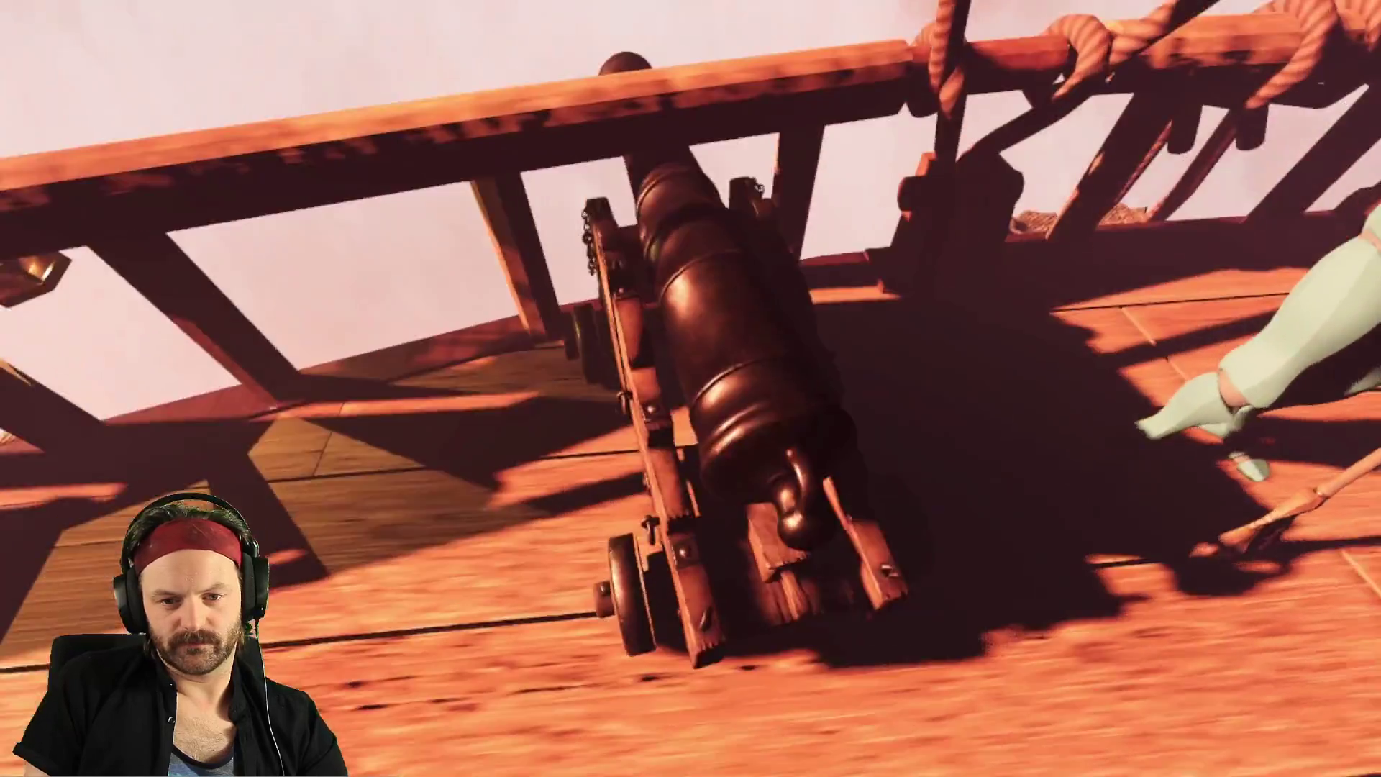
pyautogui.press('w')
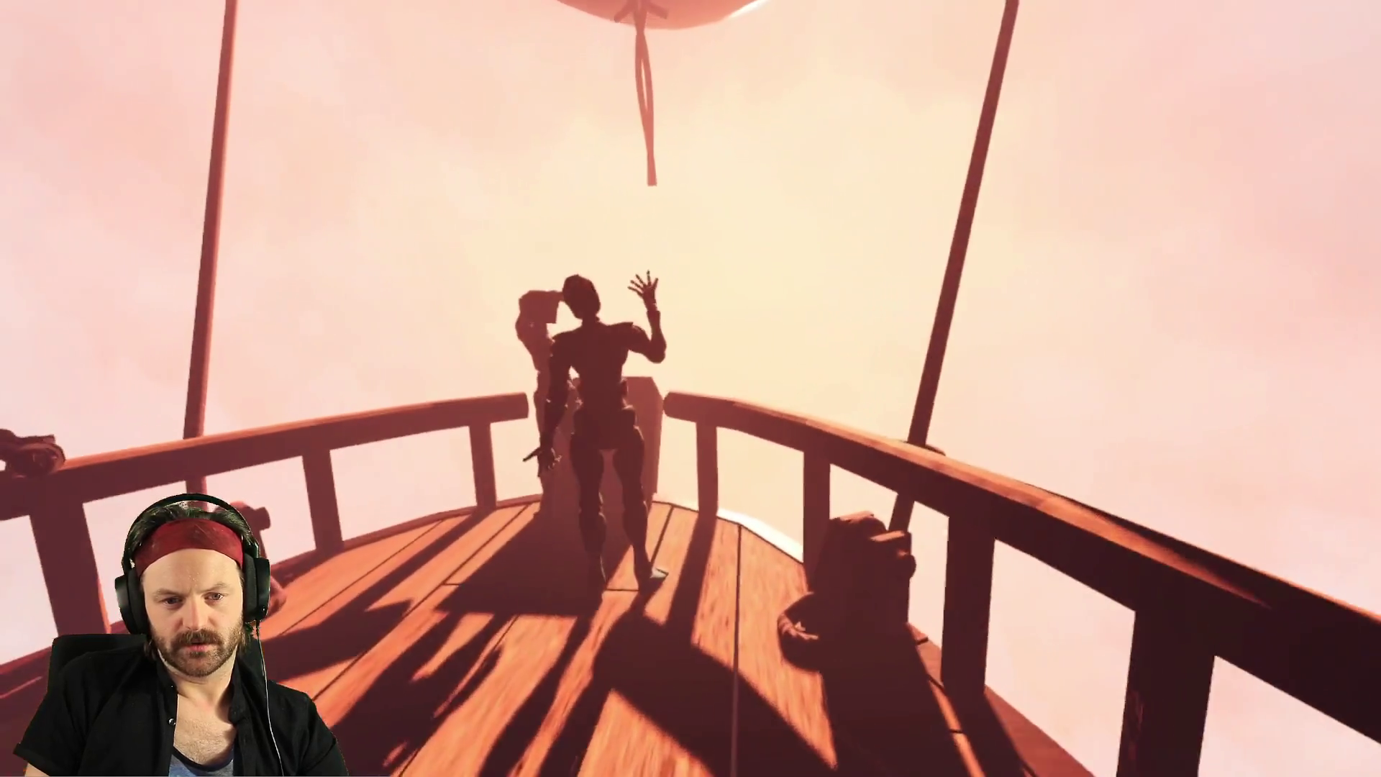
pyautogui.press('w')
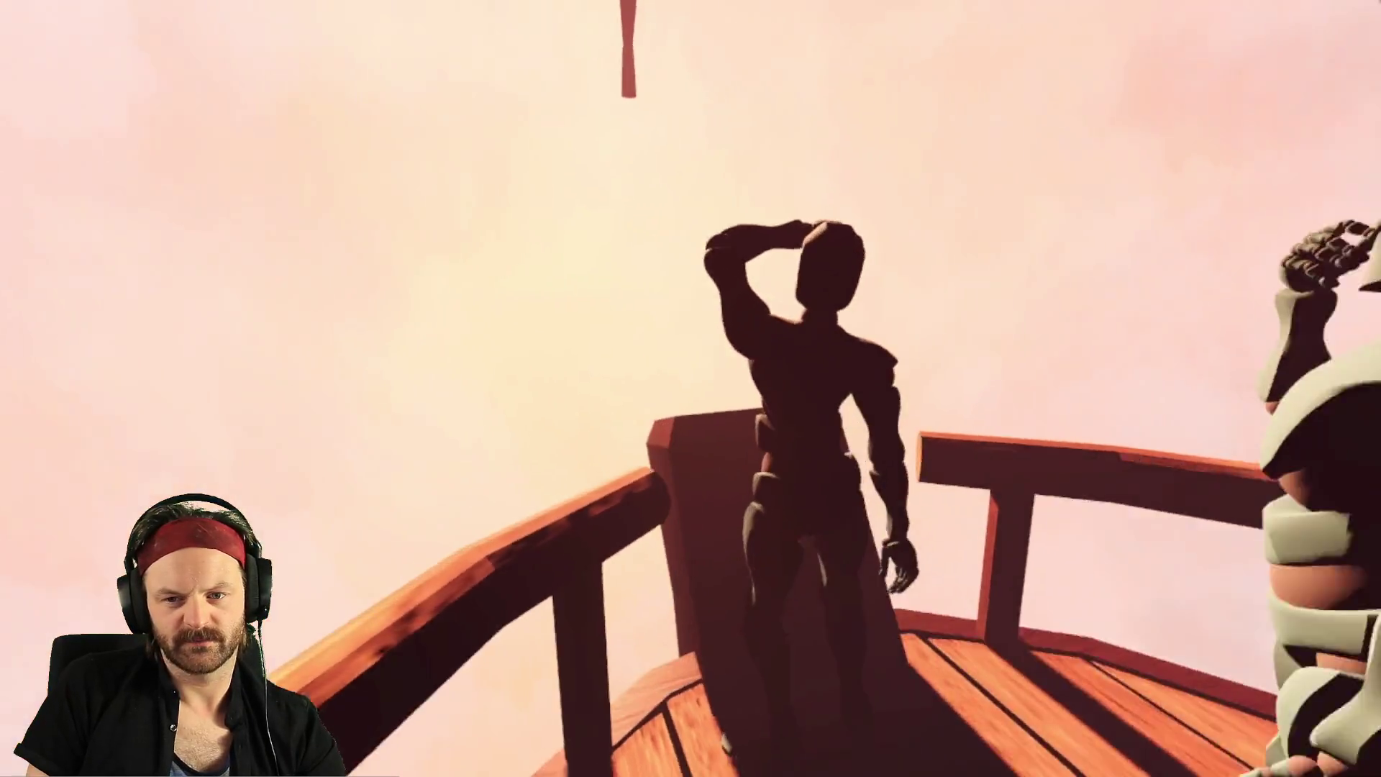
pyautogui.press('w')
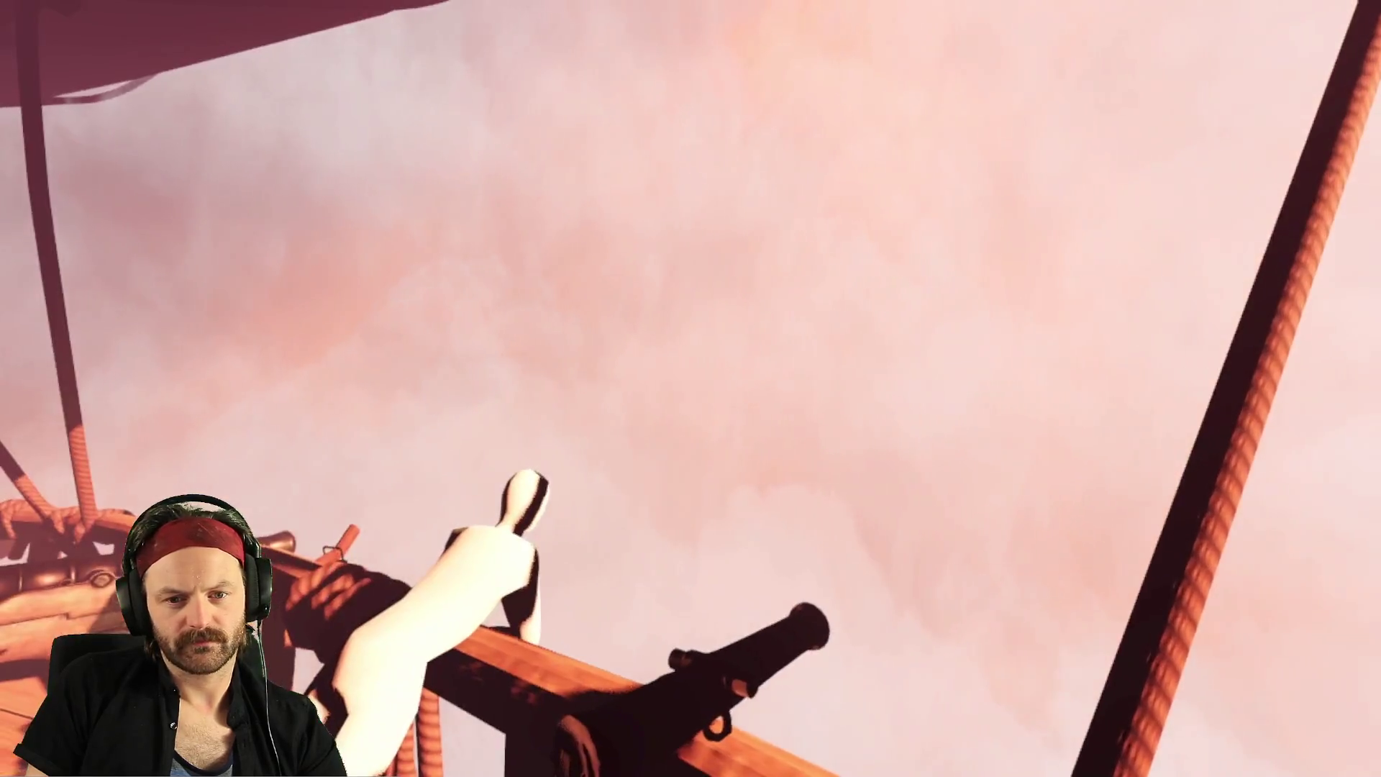
pyautogui.press('w')
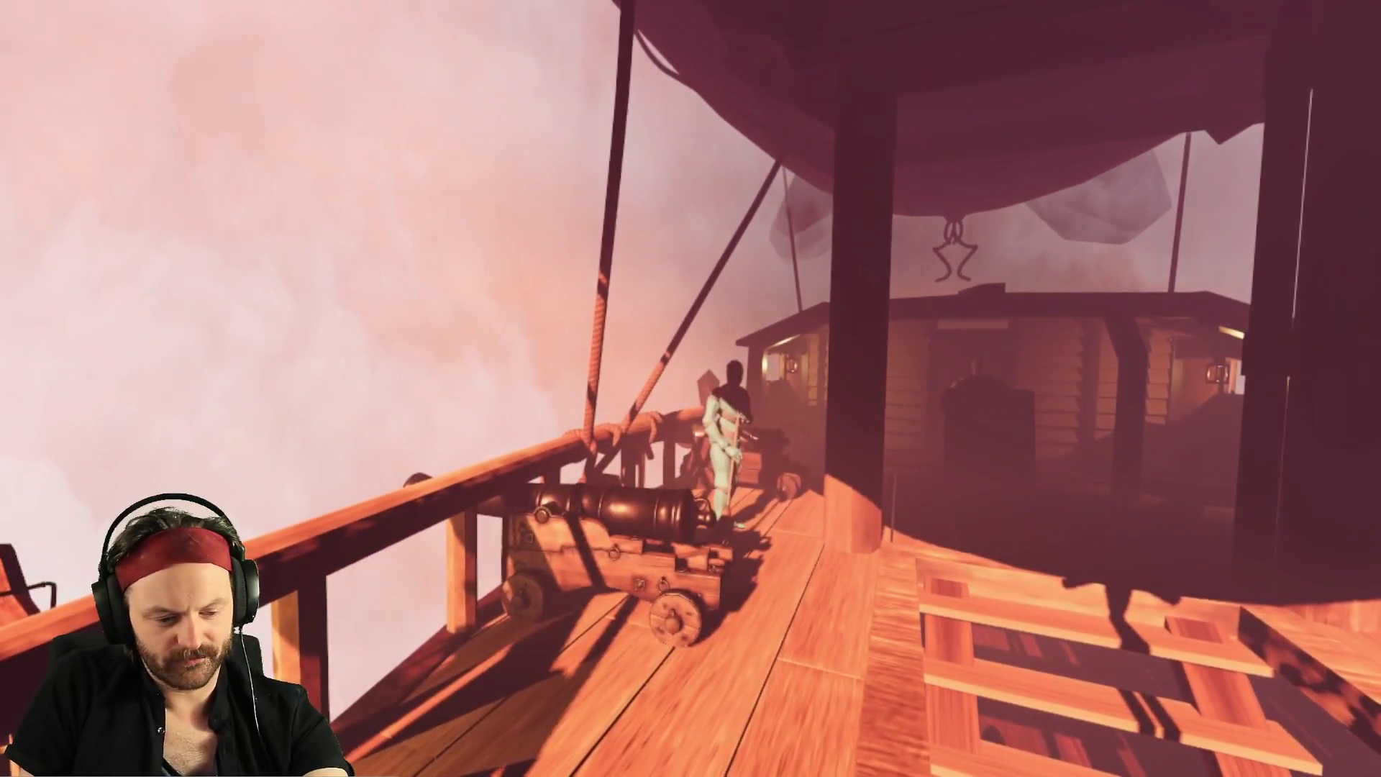
pyautogui.press('F8')
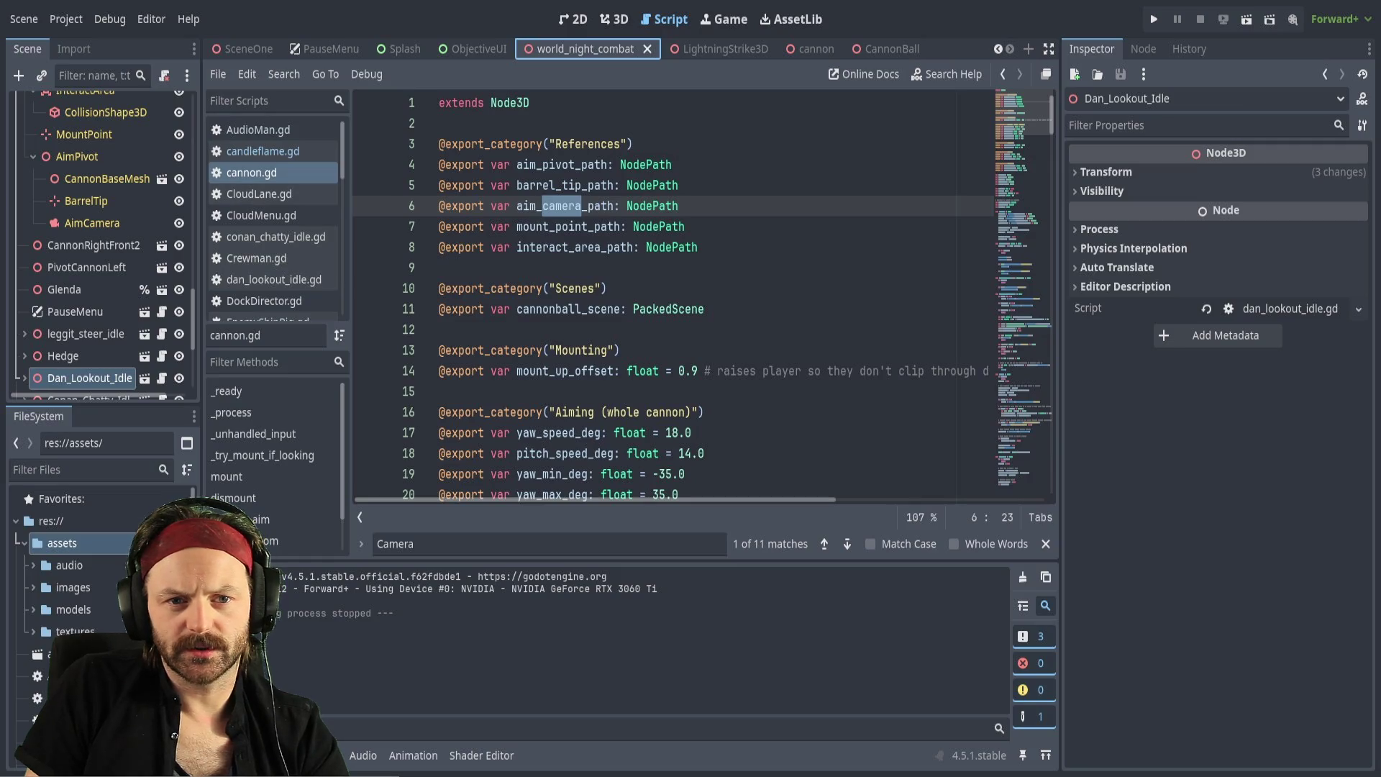
# Bring up the cannon scene in the 3D viewport
pyautogui.click(811, 48)
pyautogui.click(608, 20)
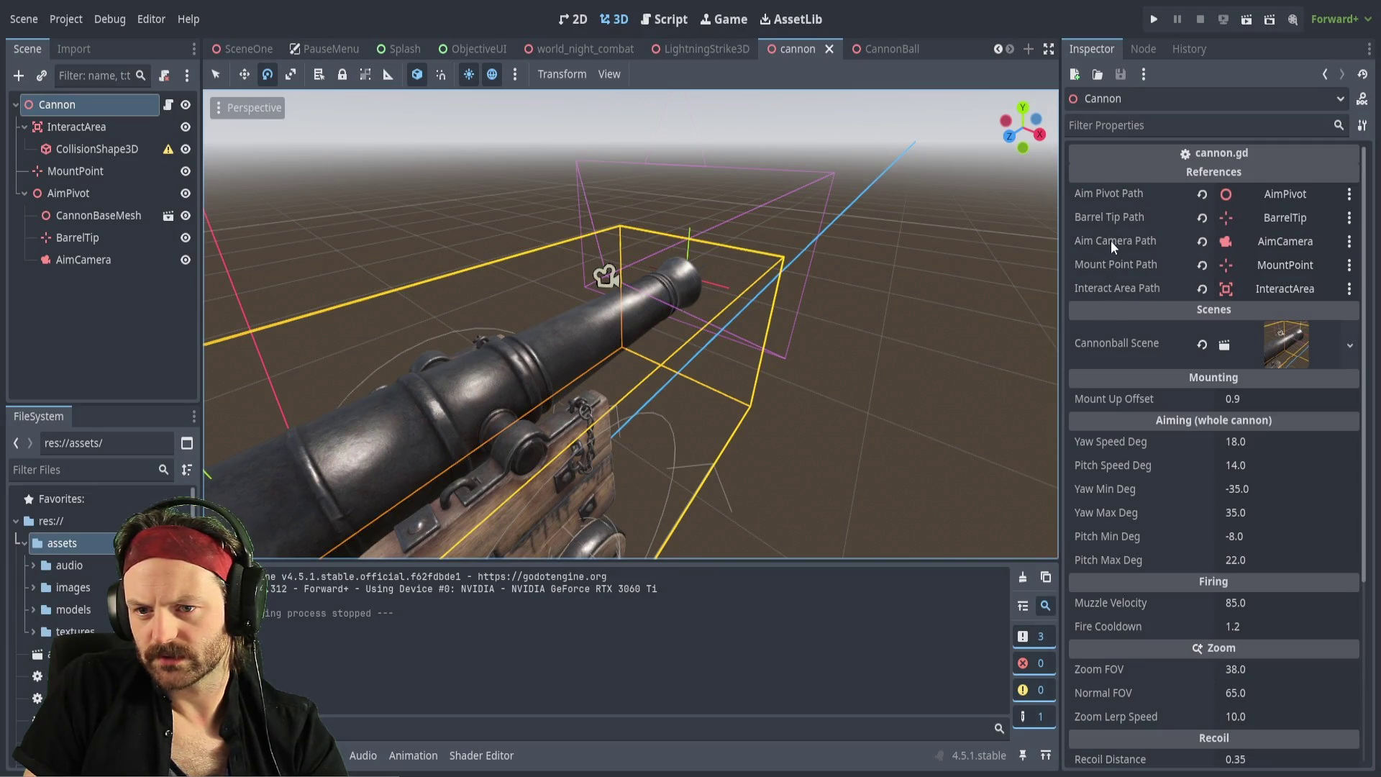
# Select the Cannon's Aim Camera Path property to inspect its AimCamera reference
pyautogui.click(1279, 240)
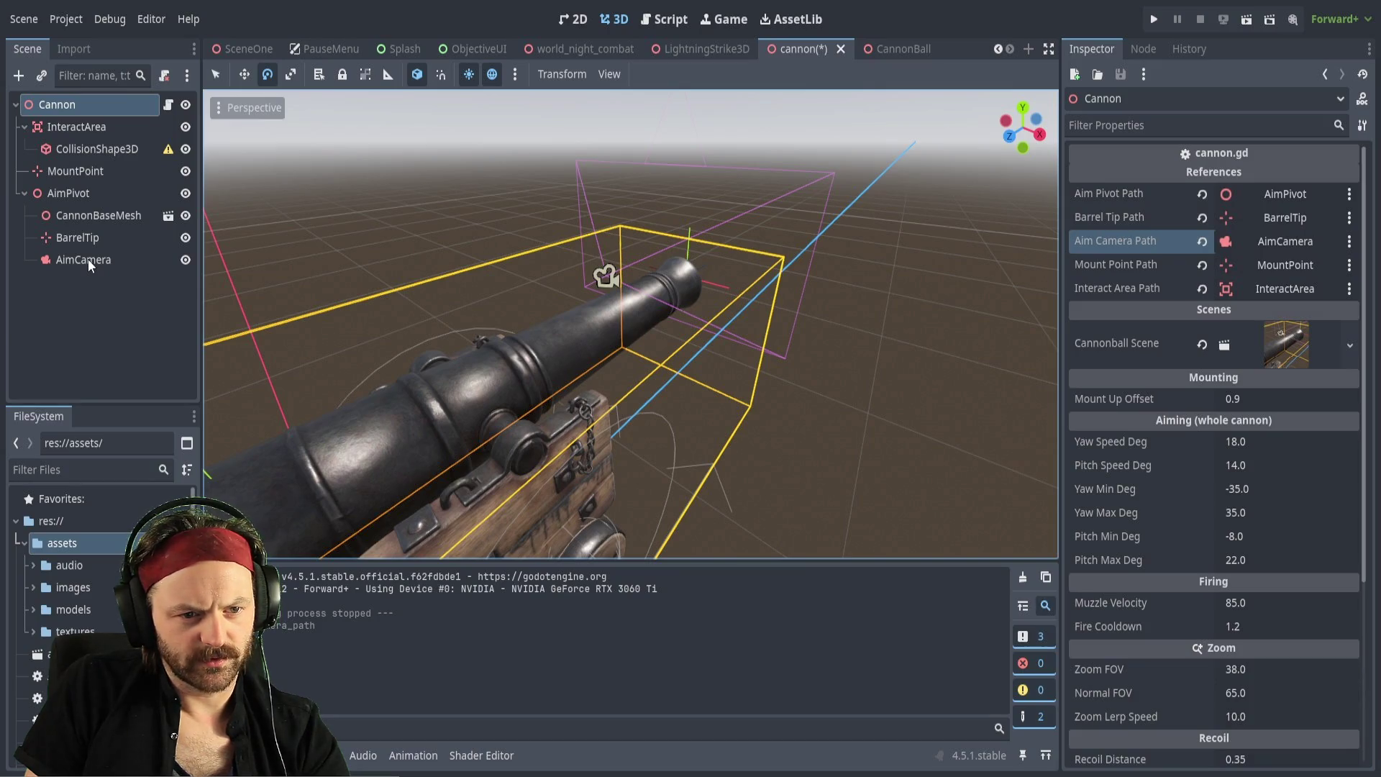
pyautogui.moveTo(87, 260); pyautogui.dragTo(79, 322)
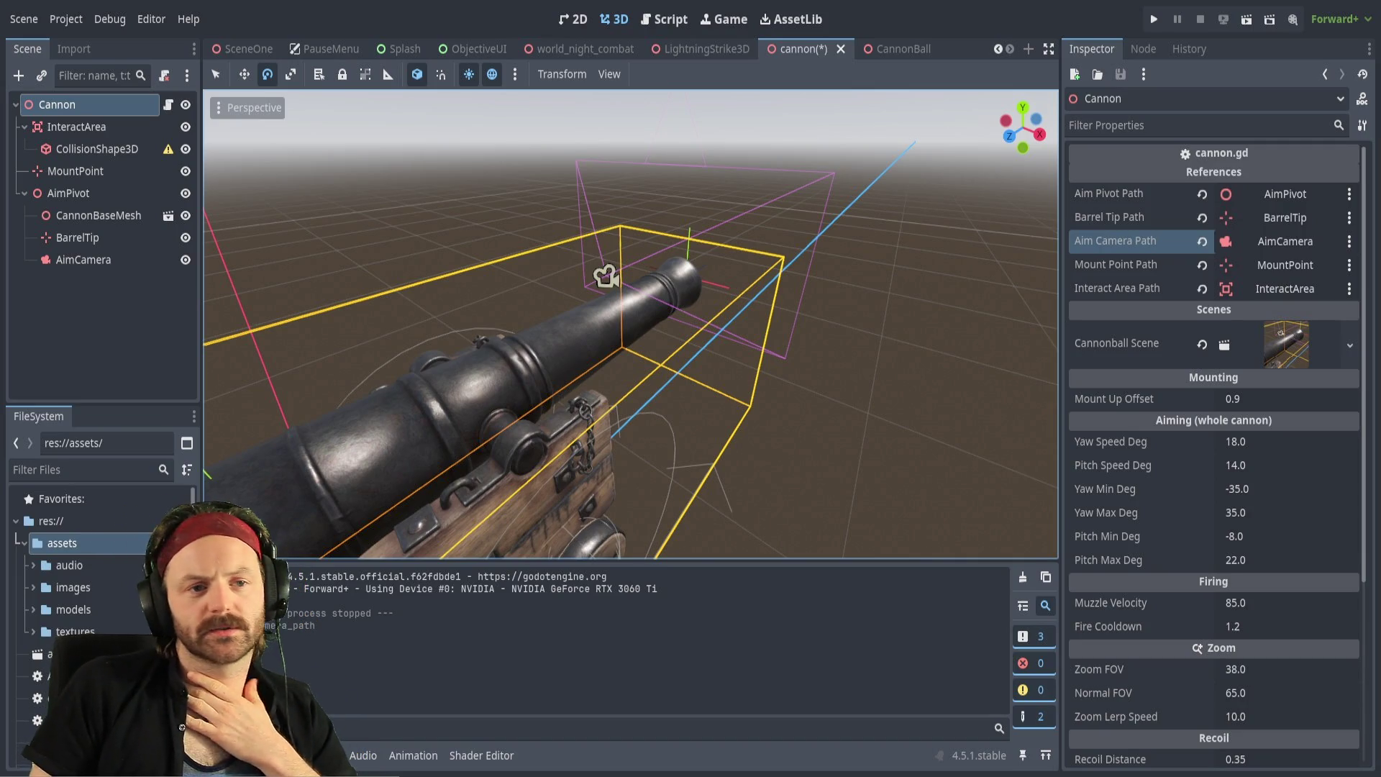
# Deselect the Cannon node by clicking empty space in the Scene dock
pyautogui.click(101, 323)
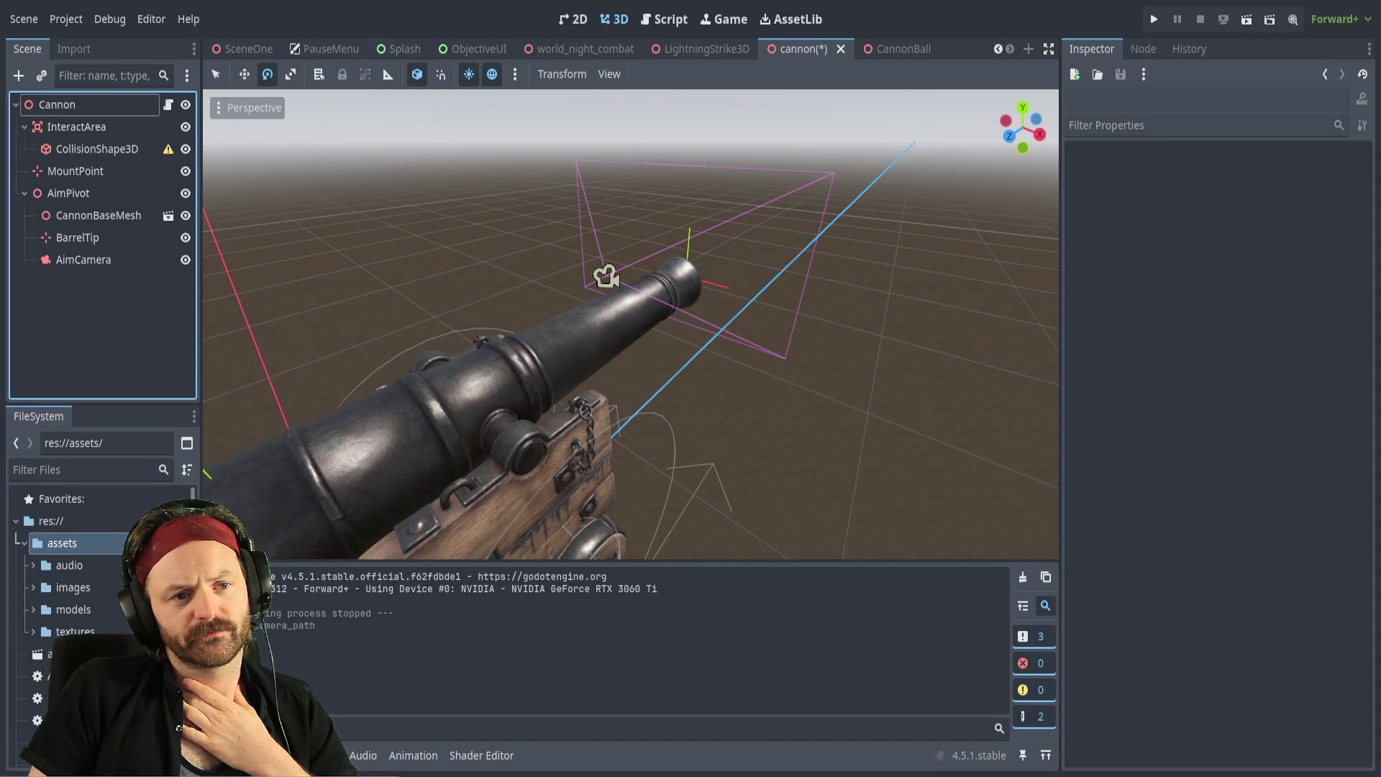